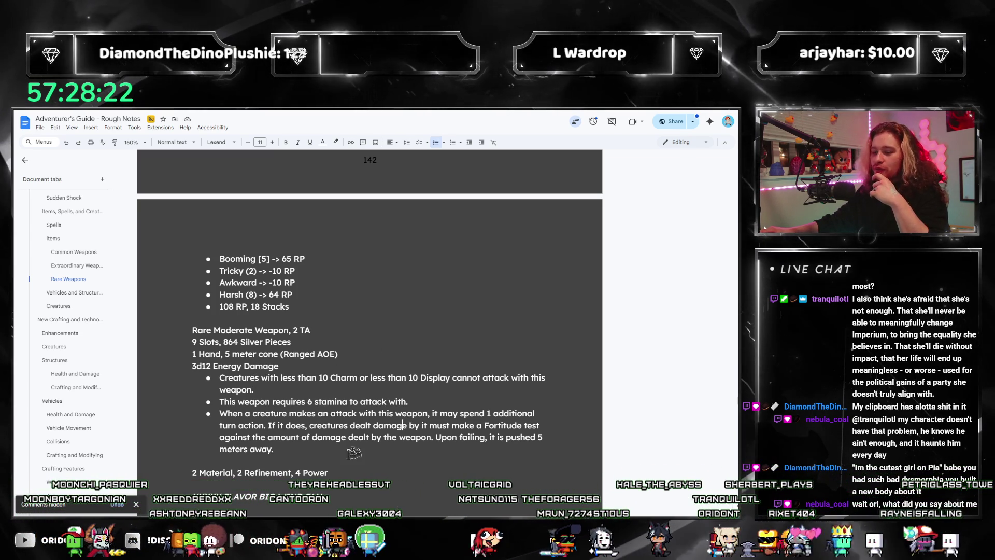
Step: Scroll through the guide's rare weapon entries to find where the next weapon goes
scroll(341, 452, down, 4)
scroll(342, 452, down, 10)
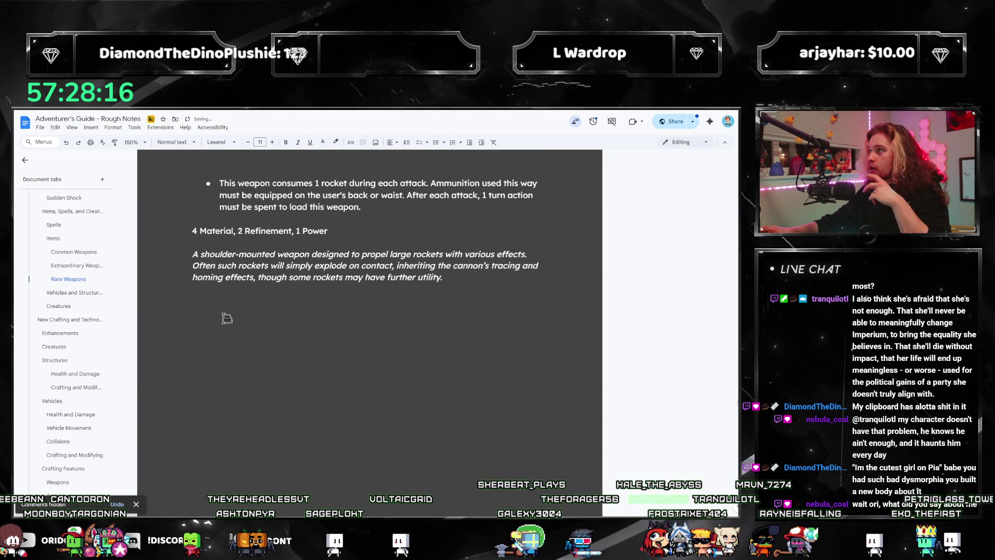
scroll(227, 318, up, 13)
scroll(238, 290, down, 8)
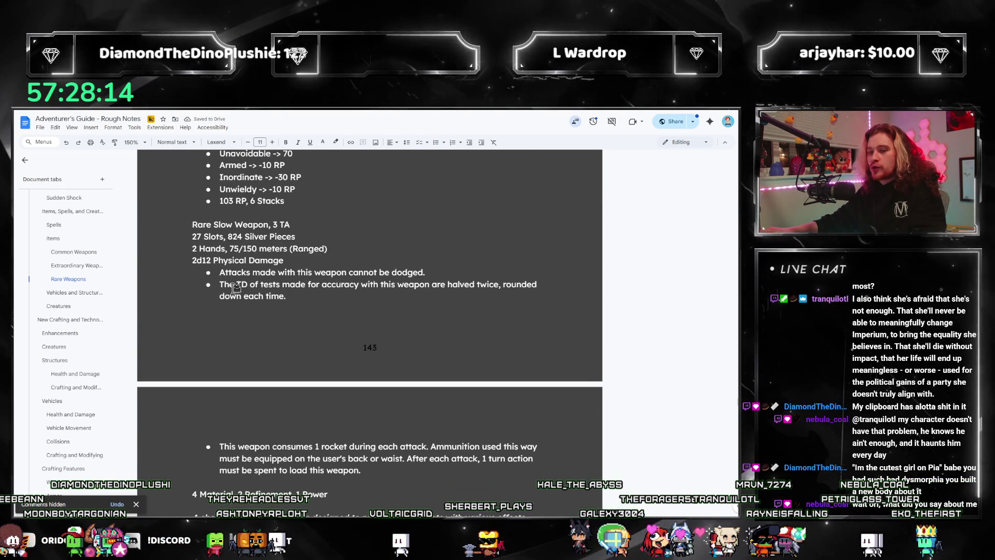
scroll(276, 348, down, 3)
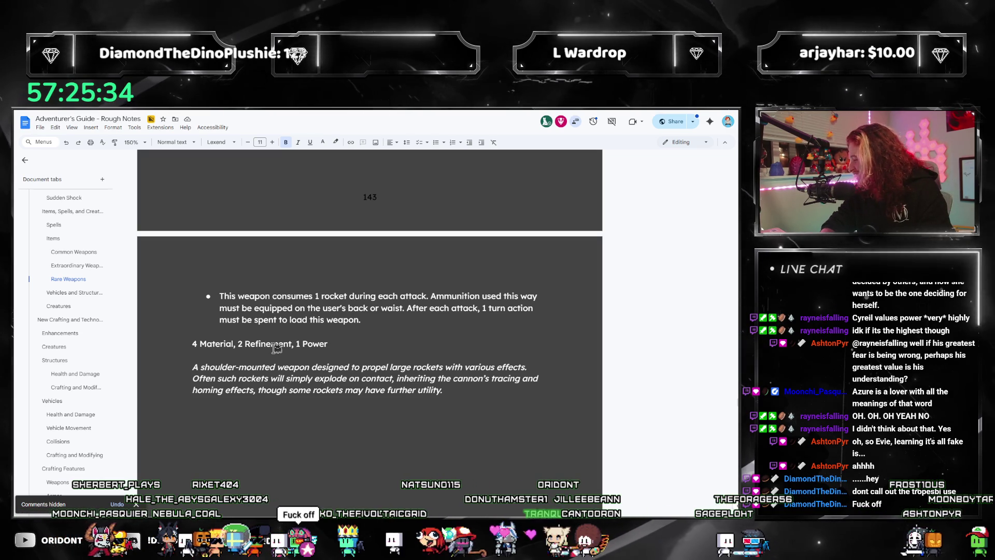
scroll(313, 242, up, 10)
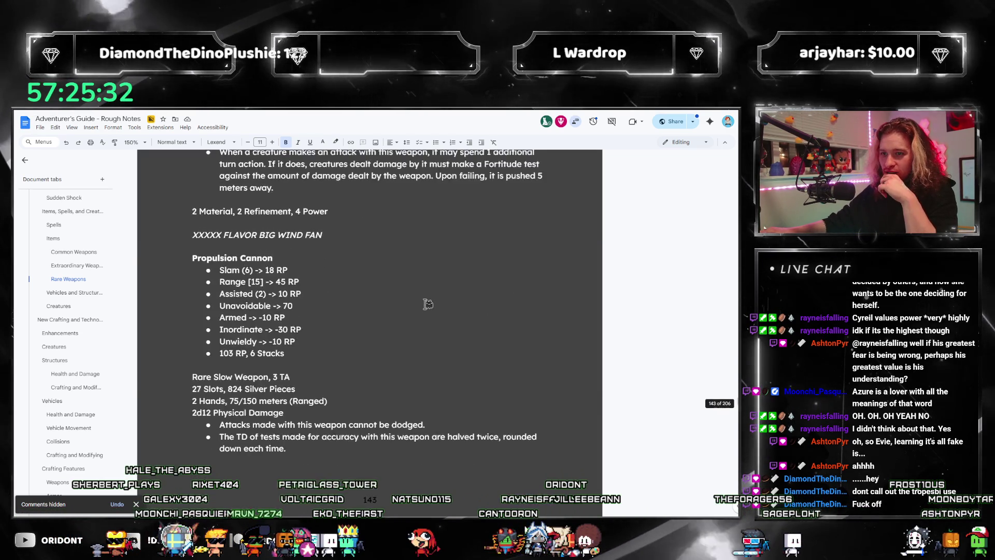
scroll(197, 398, down, 8)
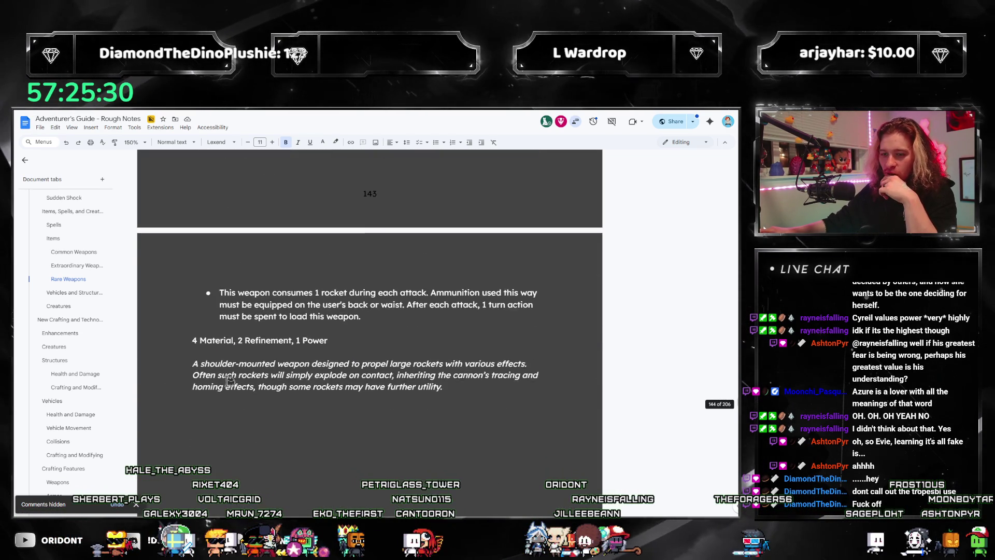
scroll(223, 383, up, 6)
scroll(229, 380, up, 10)
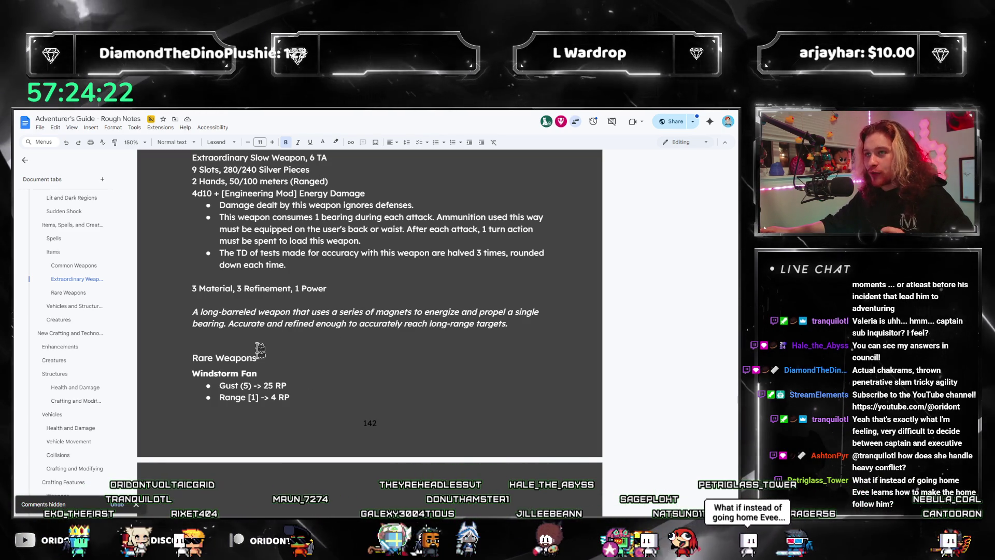
scroll(259, 331, down, 2)
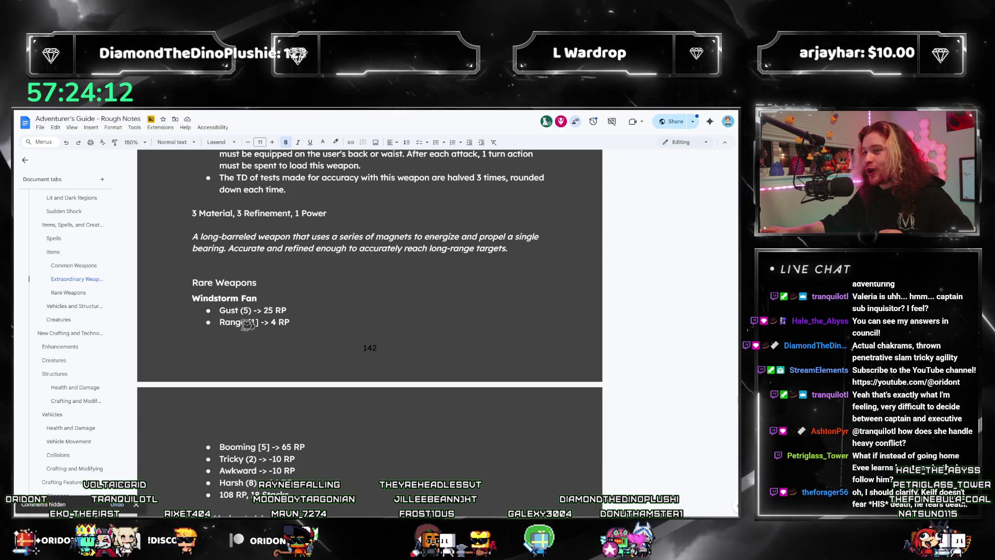
Step: Insert blank lines above the Windstorm Fan entry, then remove them again
click(193, 299)
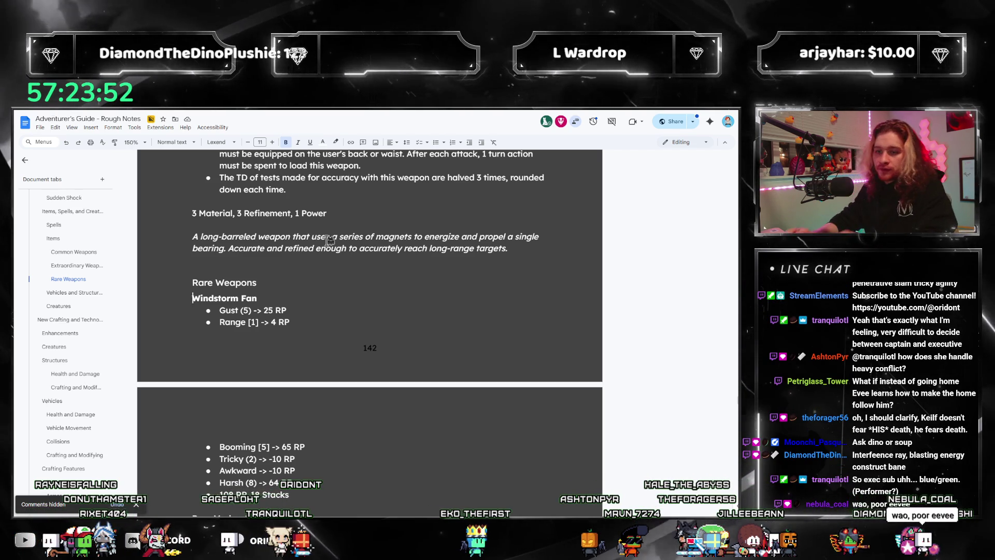
key(Return)
key(Return)
key(Up)
key(Up)
key(Down)
key(Down)
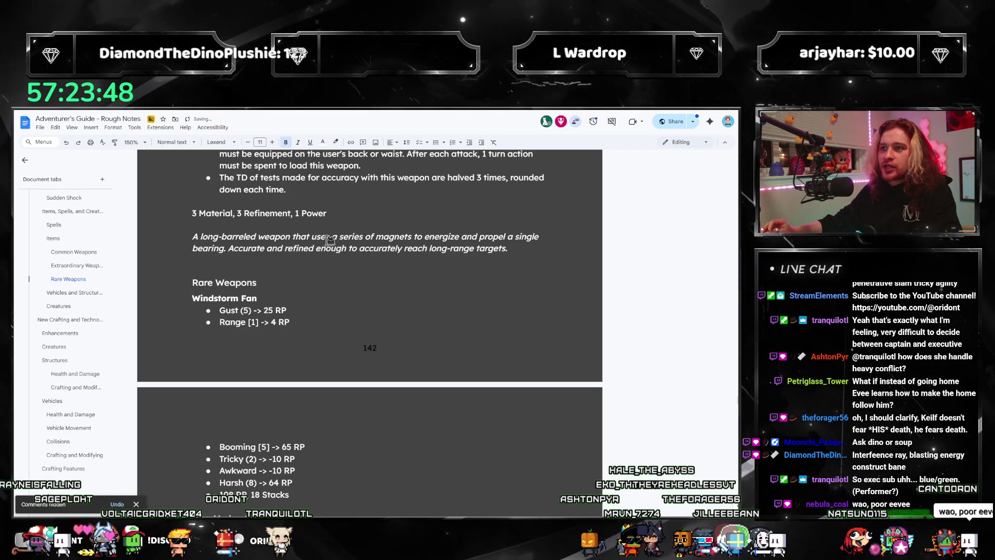
Step: Place the cursor on the empty line under the rocket weapon's italic description on page 143
scroll(330, 240, down, 10)
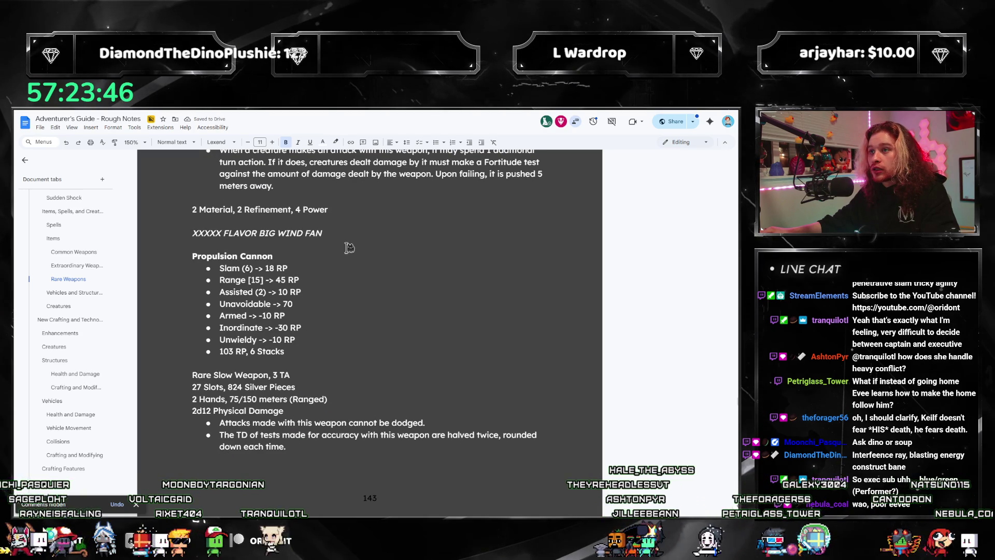
scroll(340, 281, up, 1)
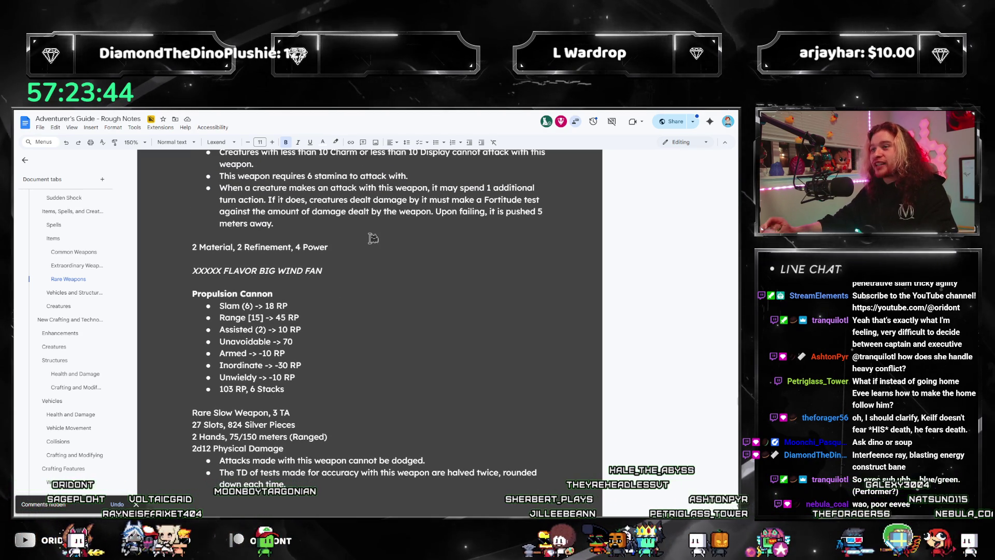
scroll(330, 408, down, 3)
scroll(330, 407, down, 4)
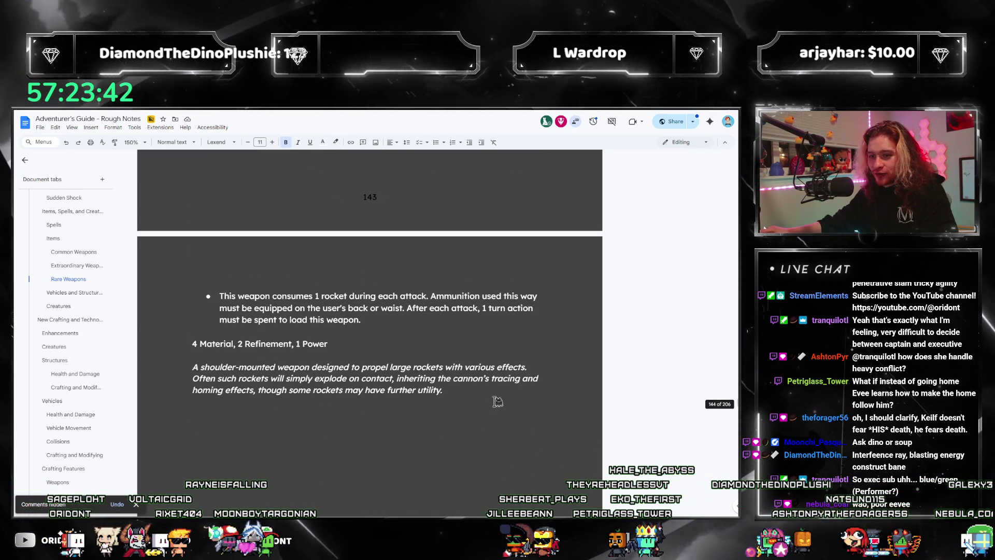
click(251, 439)
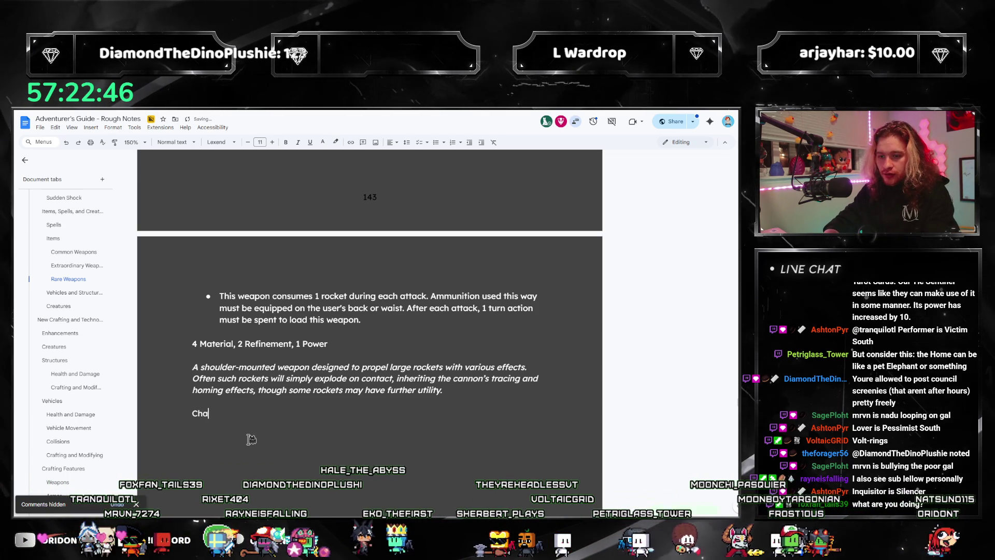
Step: Write the new line as the bracketed placeholder '[Chakram]' and put the cursor after it
text(kram)
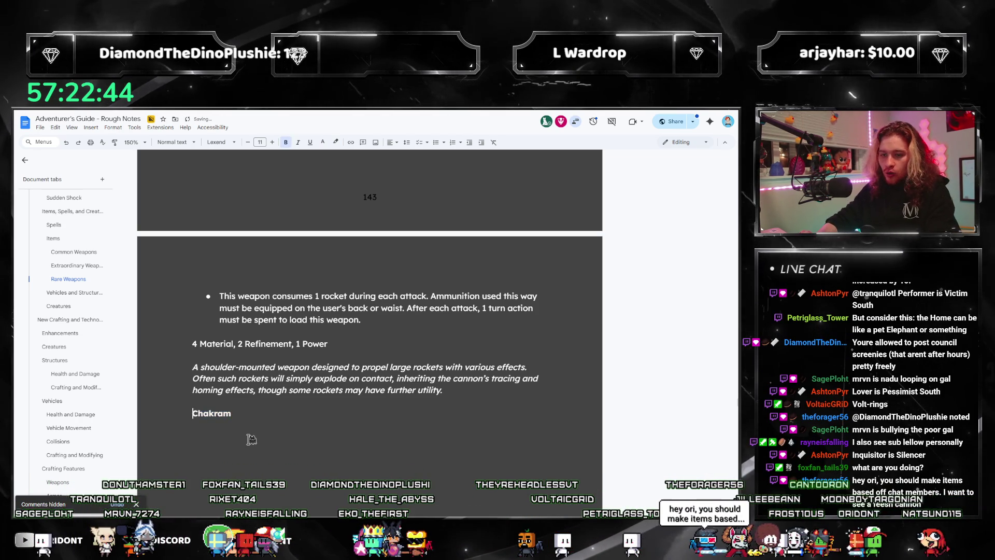
text([)
key(End)
text(])
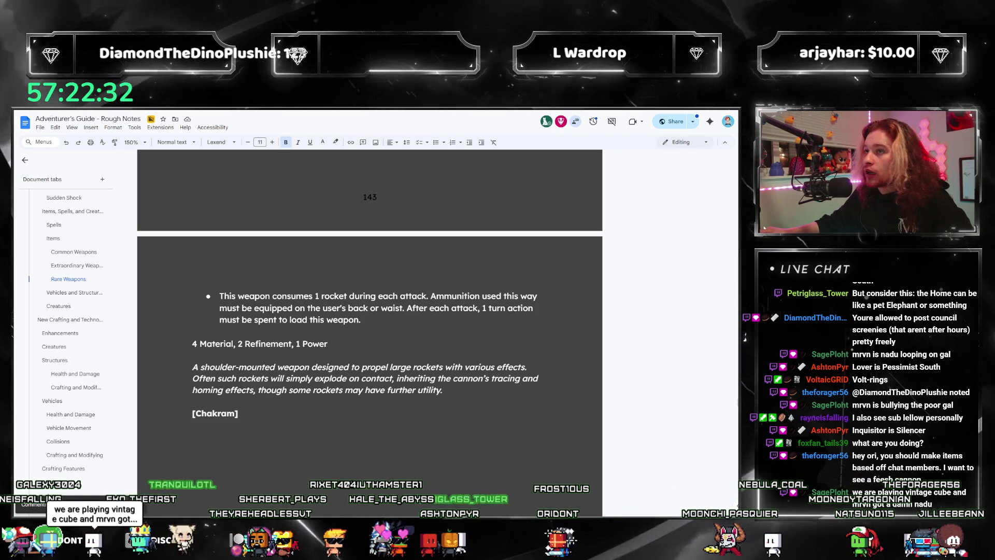
click(259, 413)
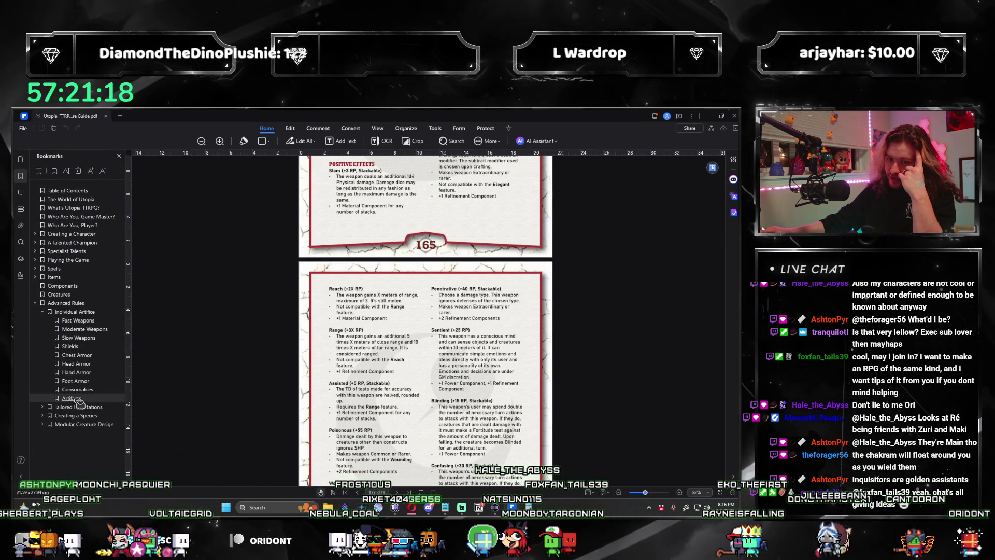
Step: Read the Artifacts rules on pages 181–183 of the rulebook, then go back to the rough notes
click(77, 398)
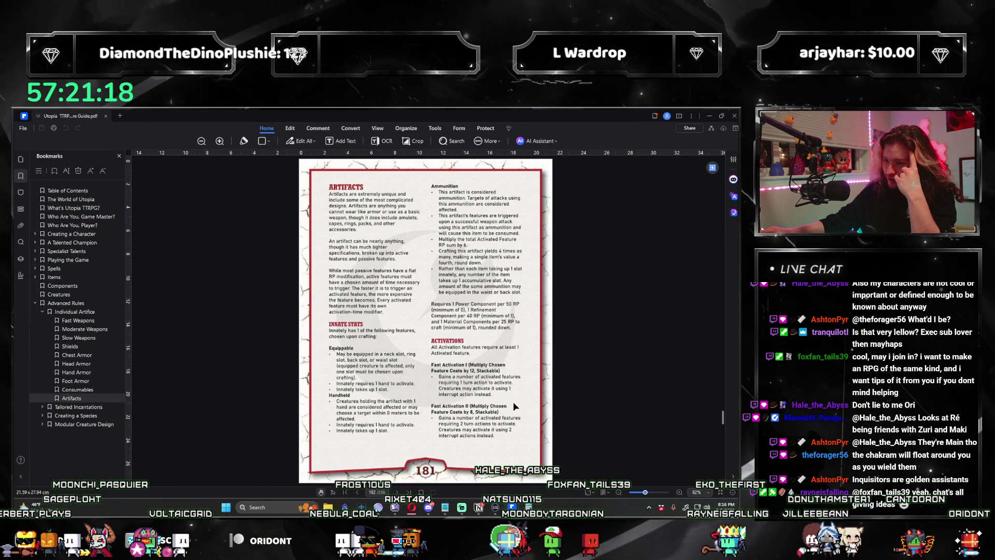
scroll(513, 403, down, 3)
scroll(513, 403, down, 5)
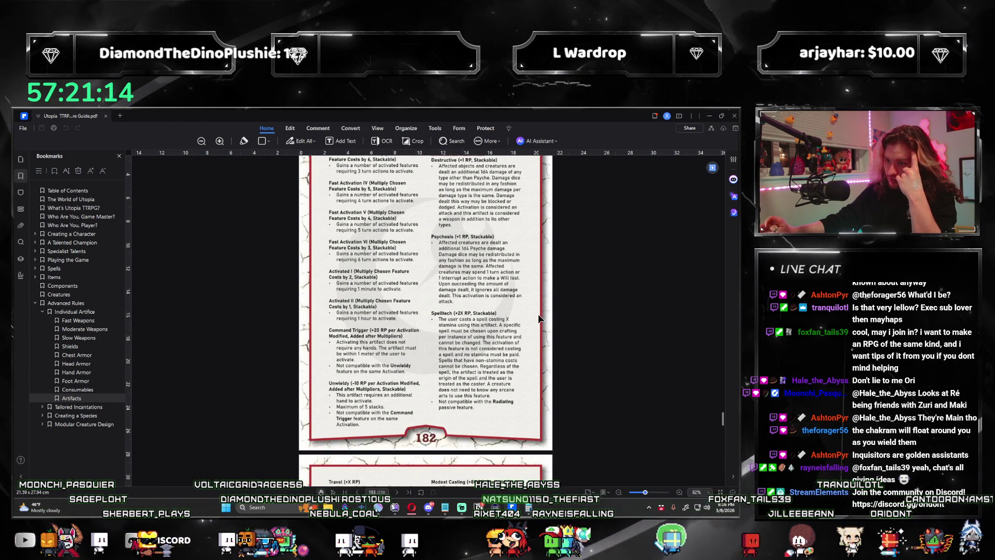
scroll(523, 343, up, 1)
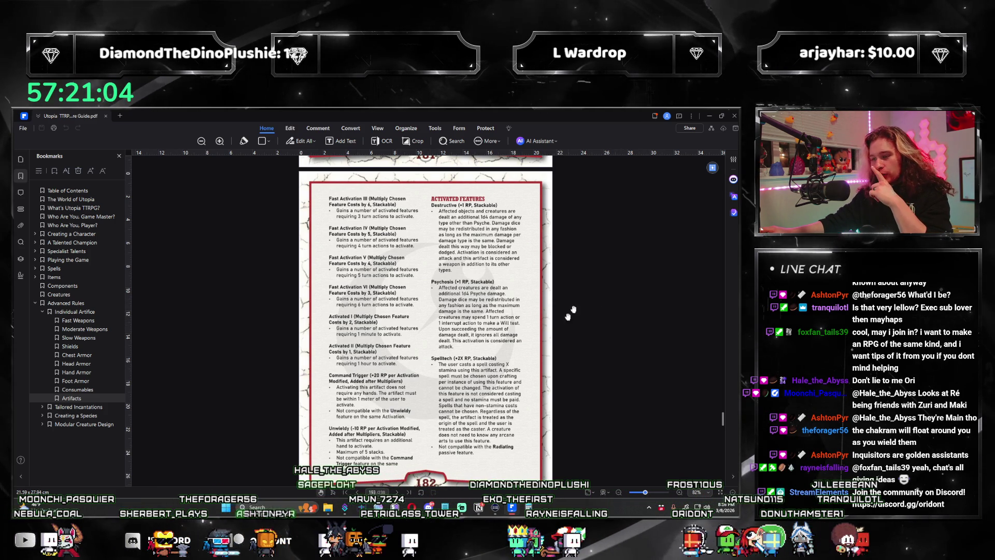
scroll(462, 280, down, 3)
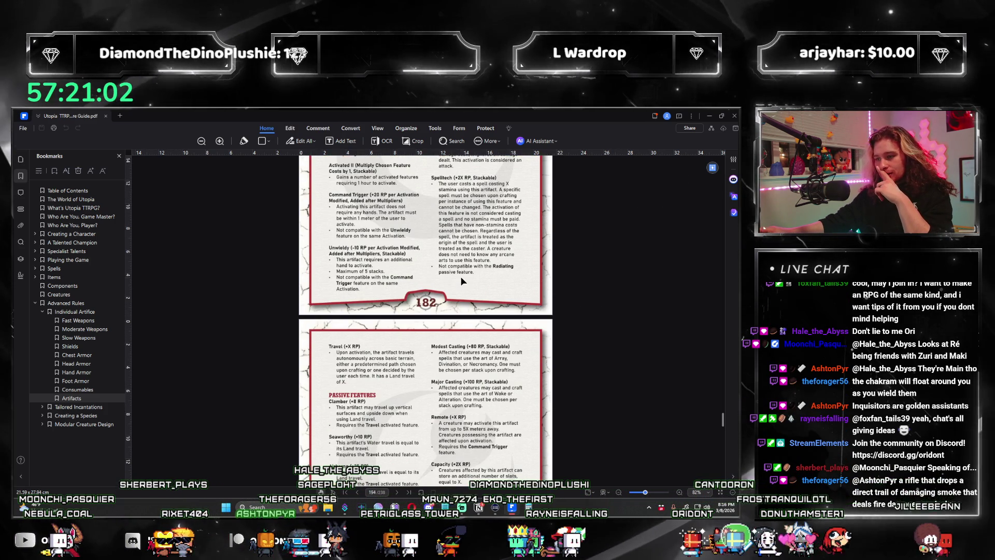
scroll(527, 258, down, 3)
scroll(527, 258, up, 5)
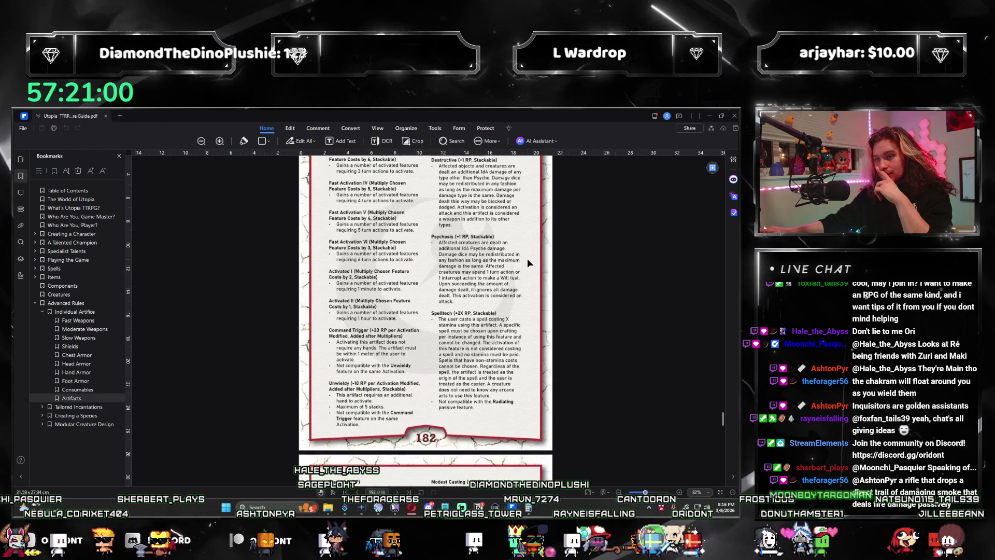
key(alt+Tab)
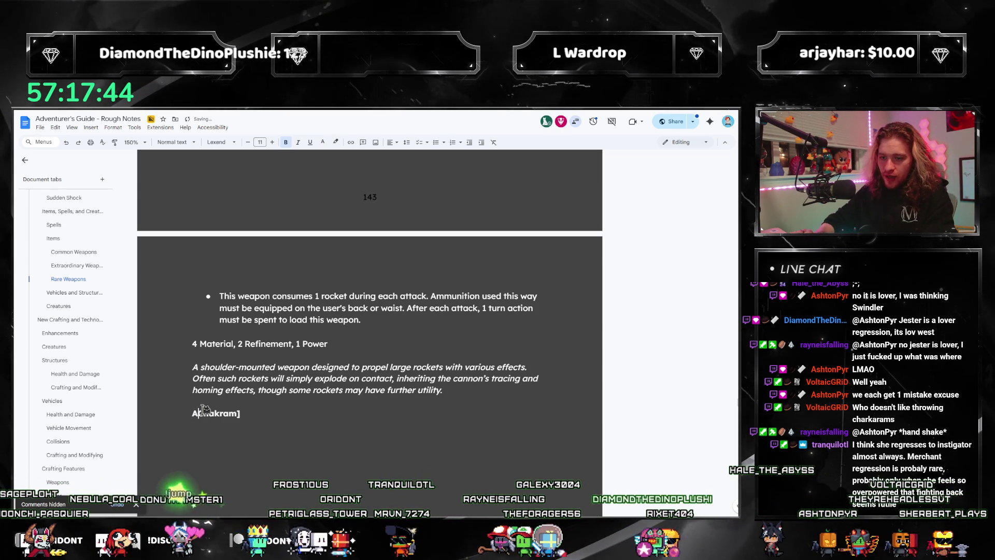
Step: Replace the placeholder heading with 'Stormcatcher's Chakrams' and move to the end of the line
text(XXX)
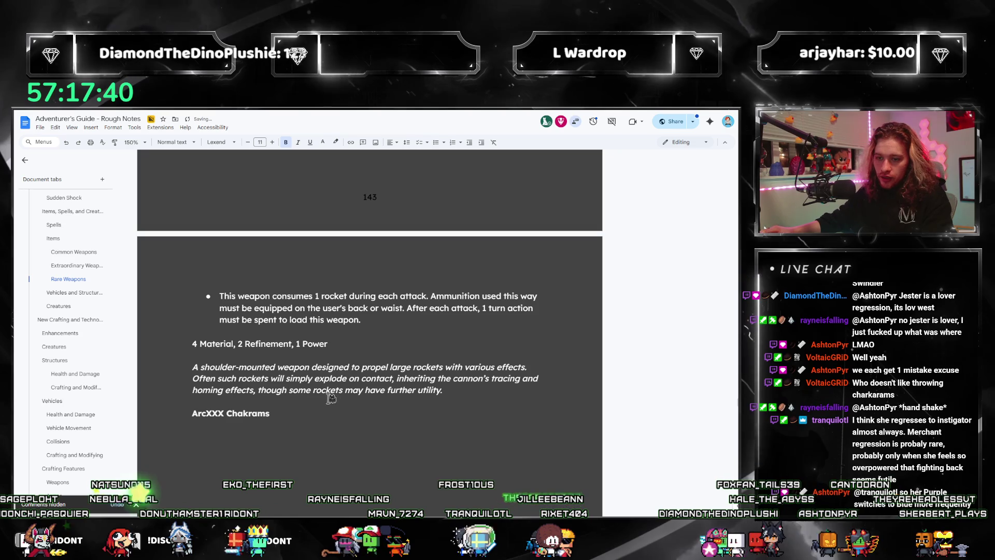
drag(208, 413, 224, 413)
text(wild)
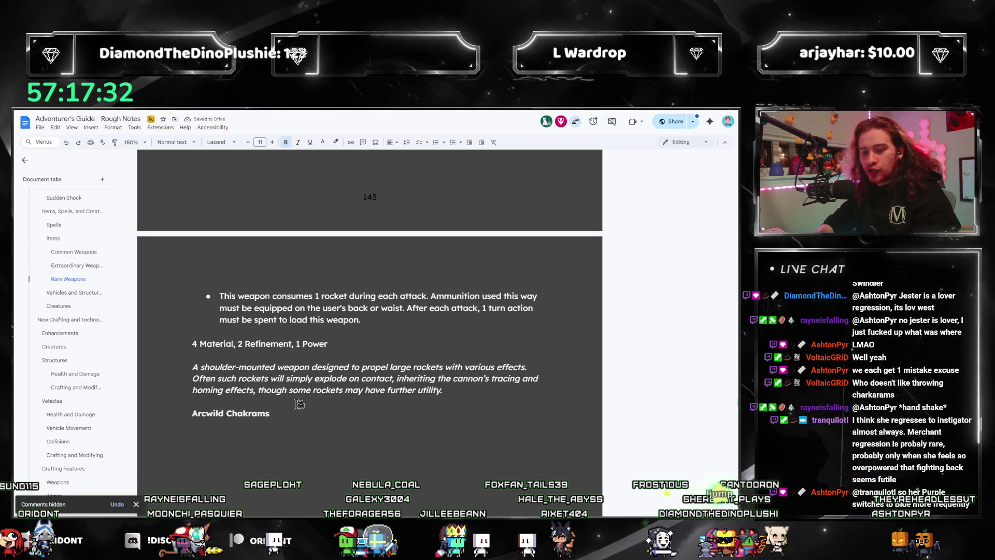
key(ctrl+BackSpace)
text(Stormcatcher's)
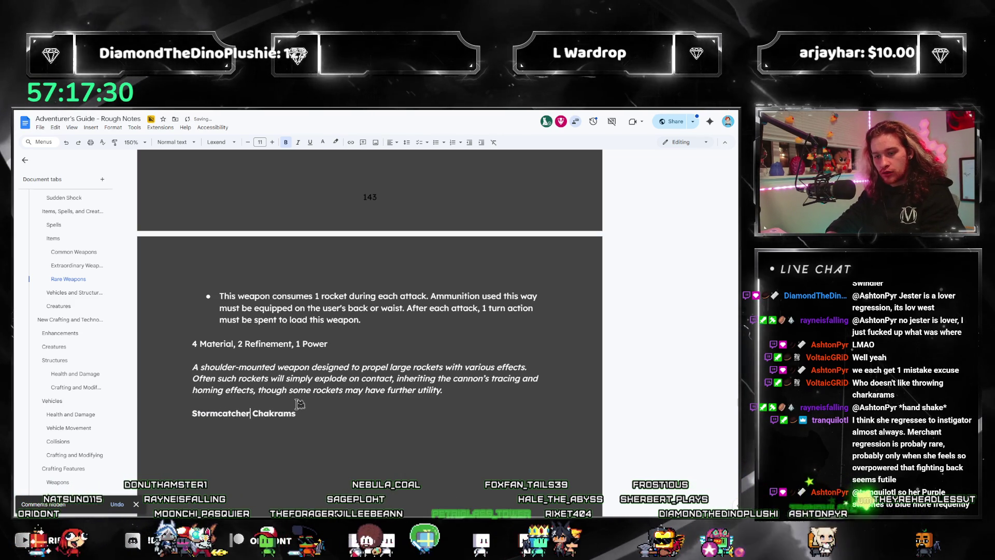
key(End)
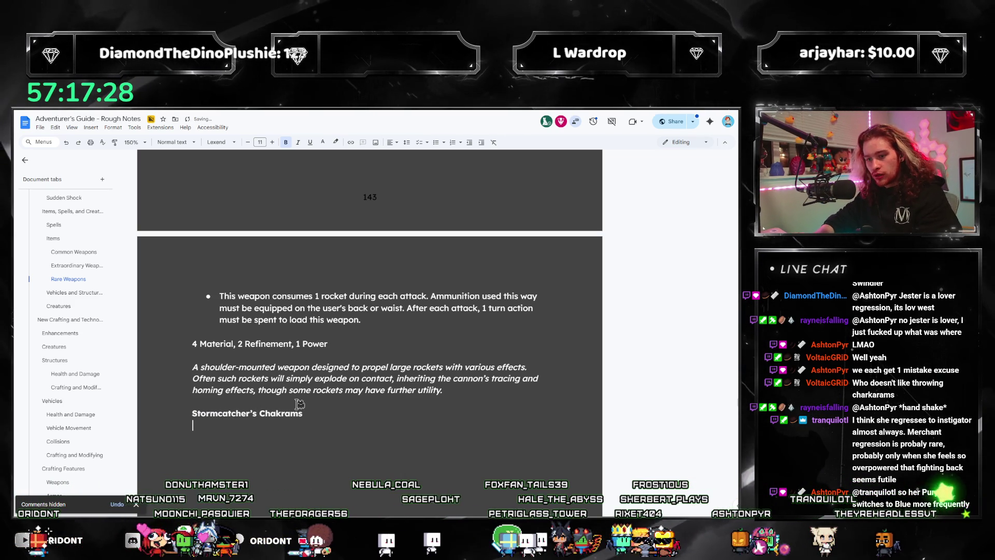
scroll(519, 233, up, 5)
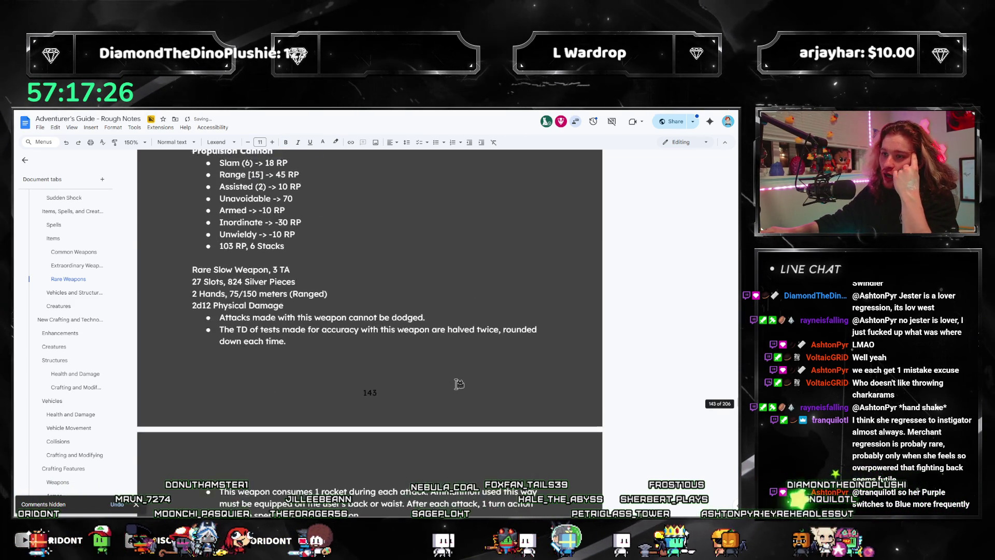
scroll(445, 274, down, 4)
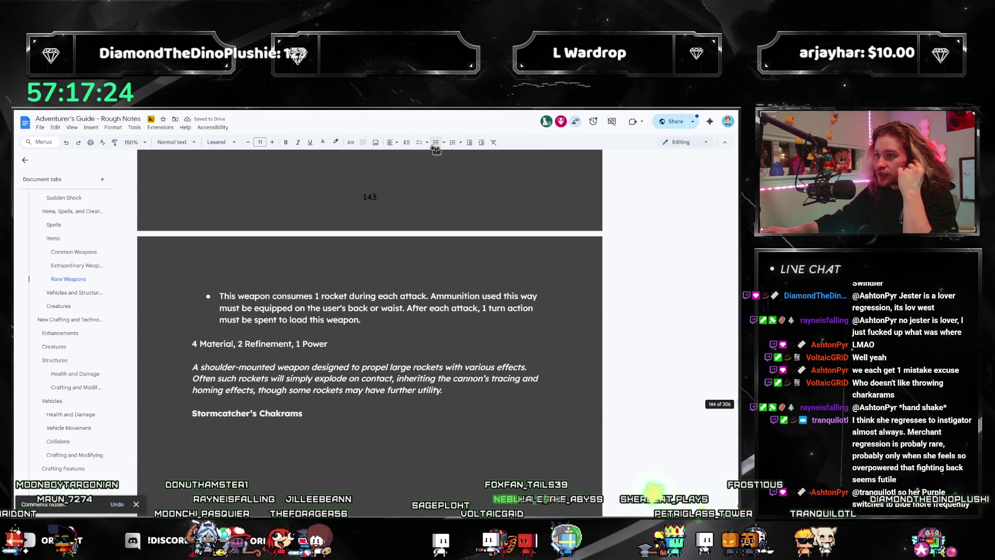
scroll(367, 306, up, 2)
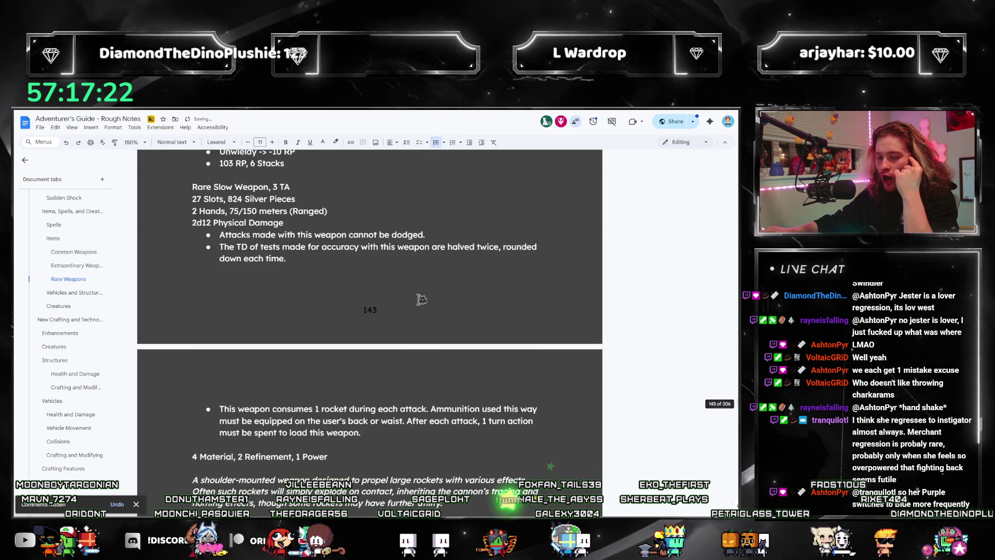
scroll(405, 301, down, 2)
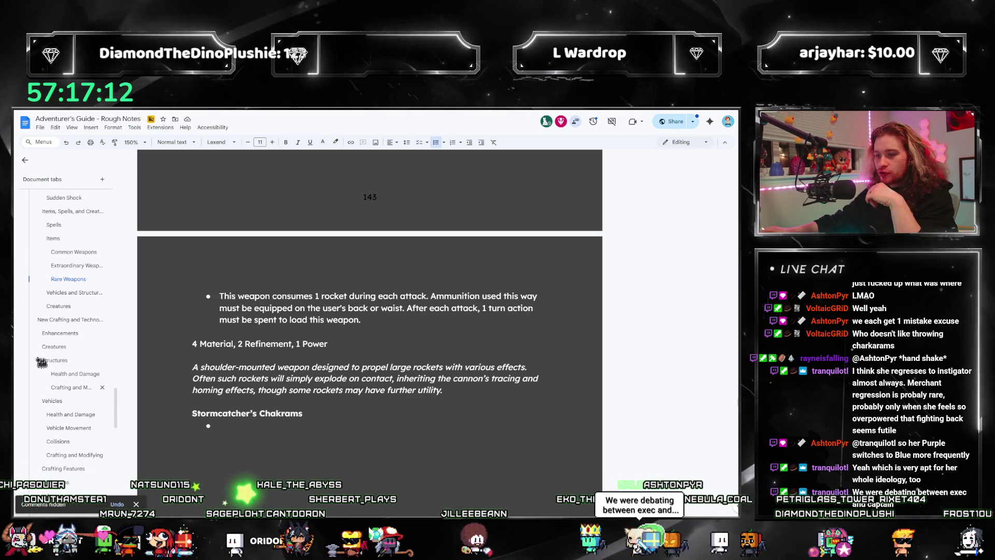
scroll(456, 364, up, 4)
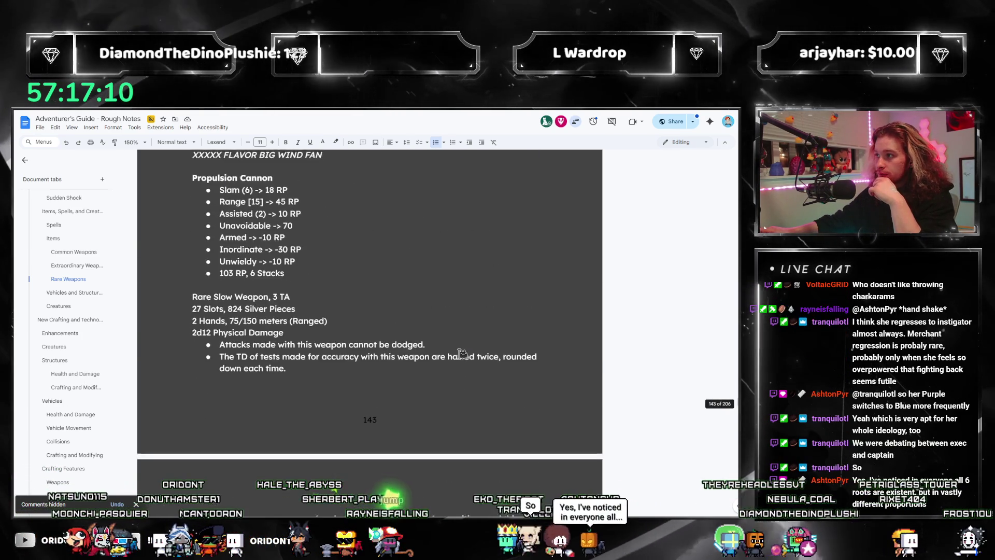
scroll(459, 360, down, 4)
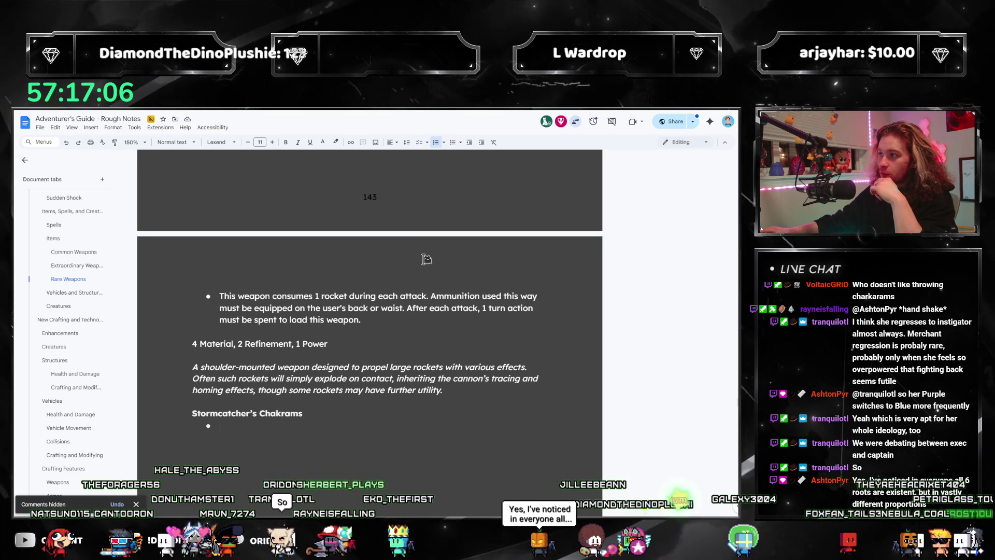
scroll(446, 297, up, 2)
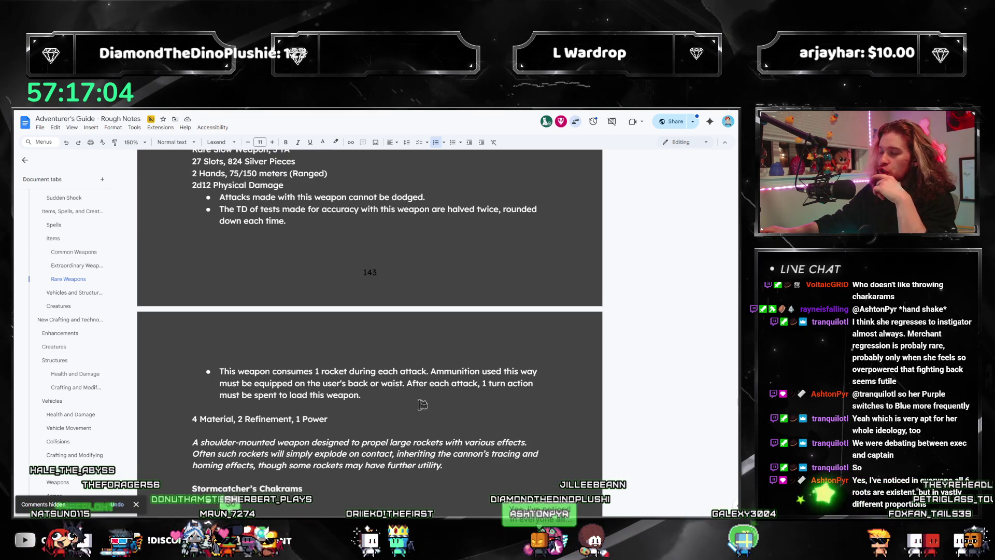
scroll(445, 371, up, 1)
scroll(453, 321, up, 3)
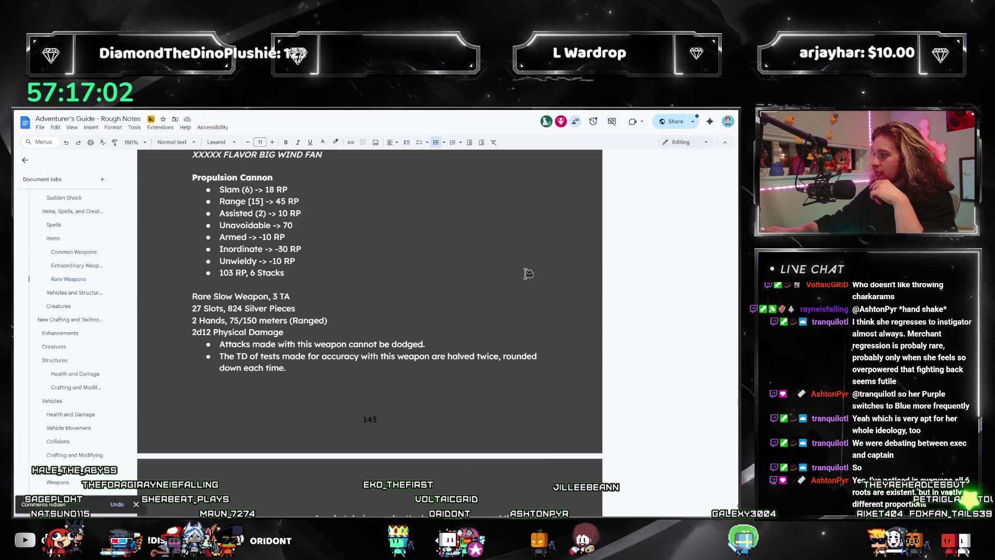
scroll(456, 290, down, 3)
scroll(456, 291, down, 5)
scroll(448, 303, up, 11)
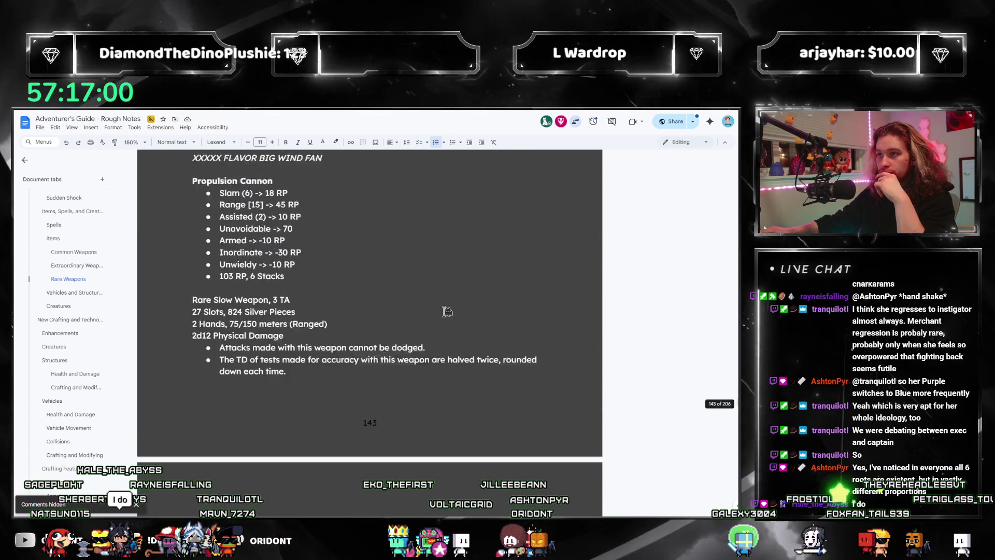
scroll(446, 309, down, 5)
scroll(446, 309, down, 6)
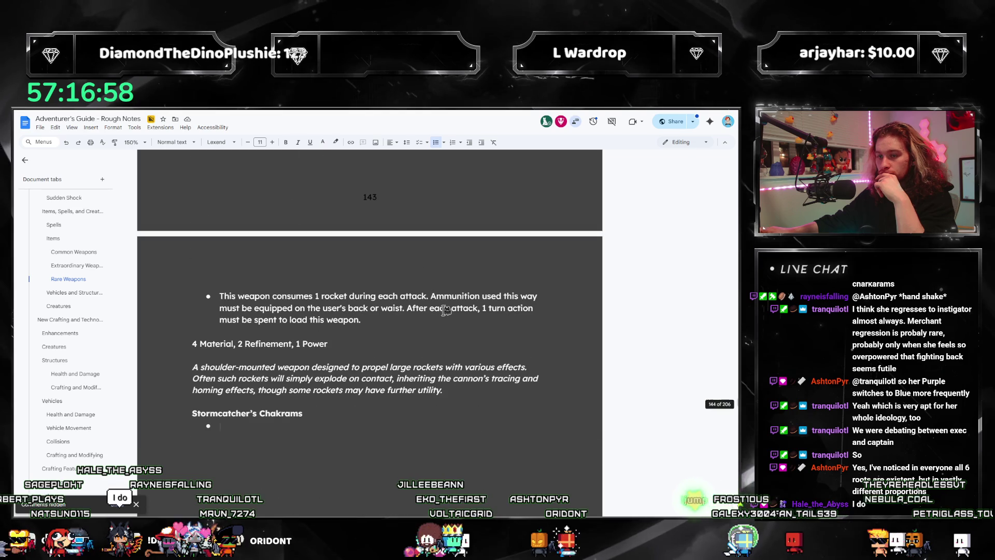
Step: Check the Fast Weapons rules on page 159 of the PDF, then start the 'Ha' bullet in the notes
key(alt+Tab)
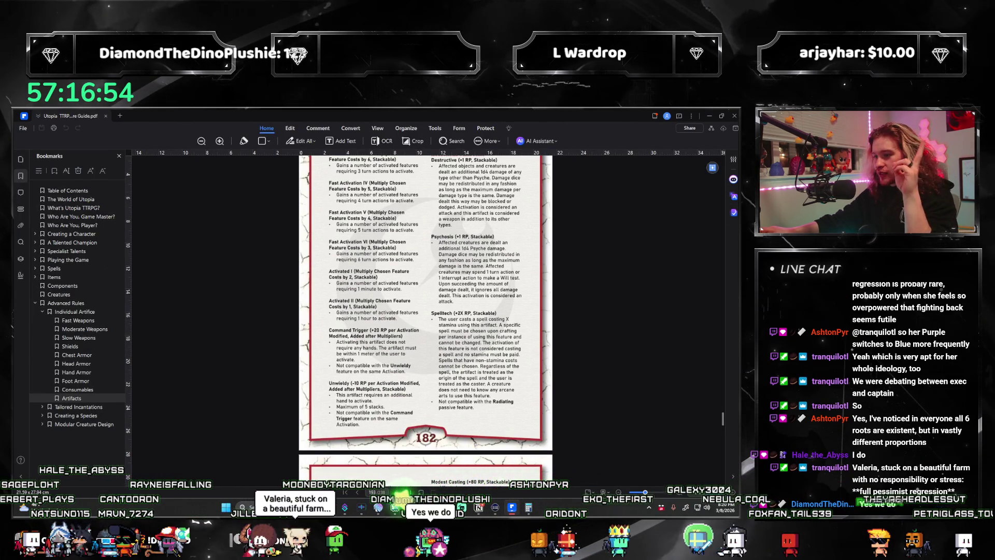
key(alt+Tab)
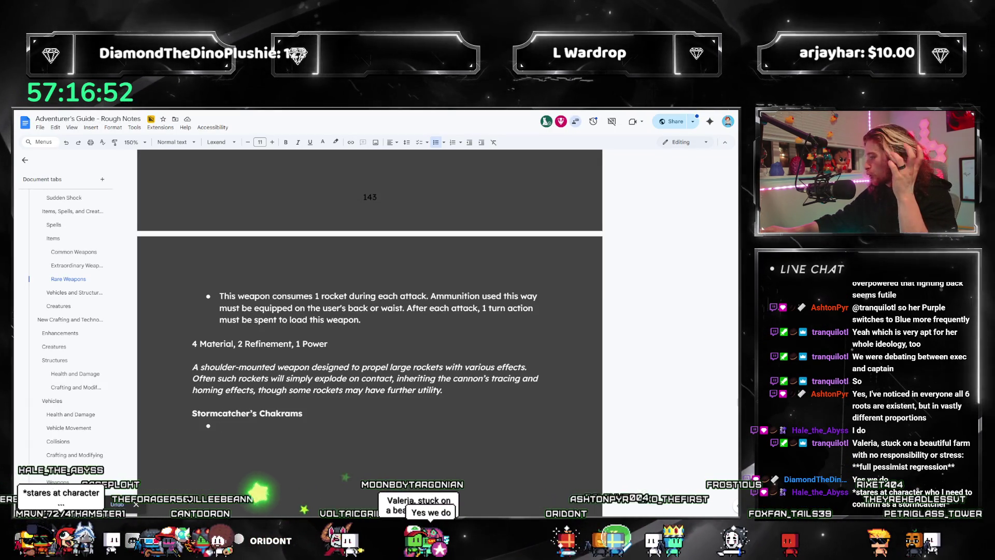
key(alt+Tab)
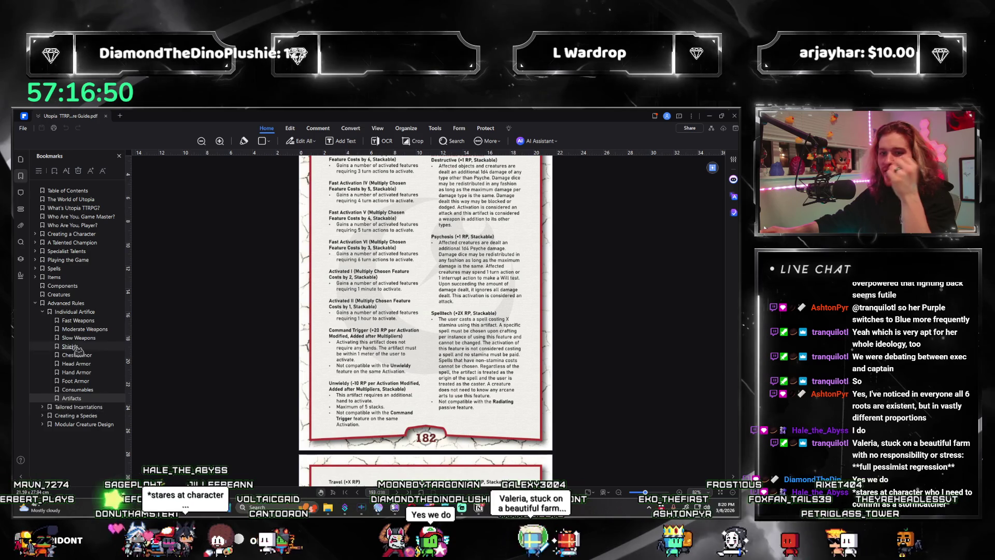
click(79, 320)
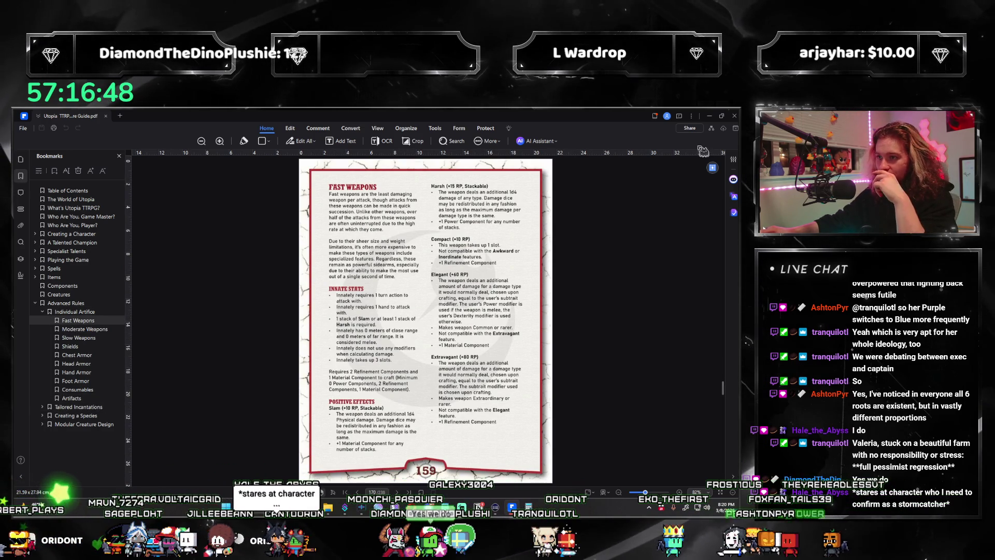
click(710, 117)
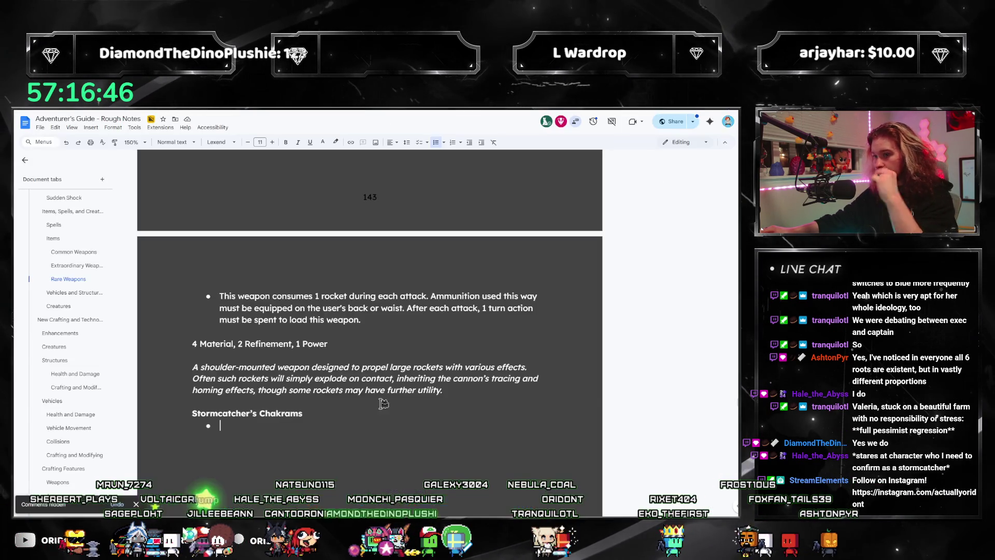
text(Harsh (X)
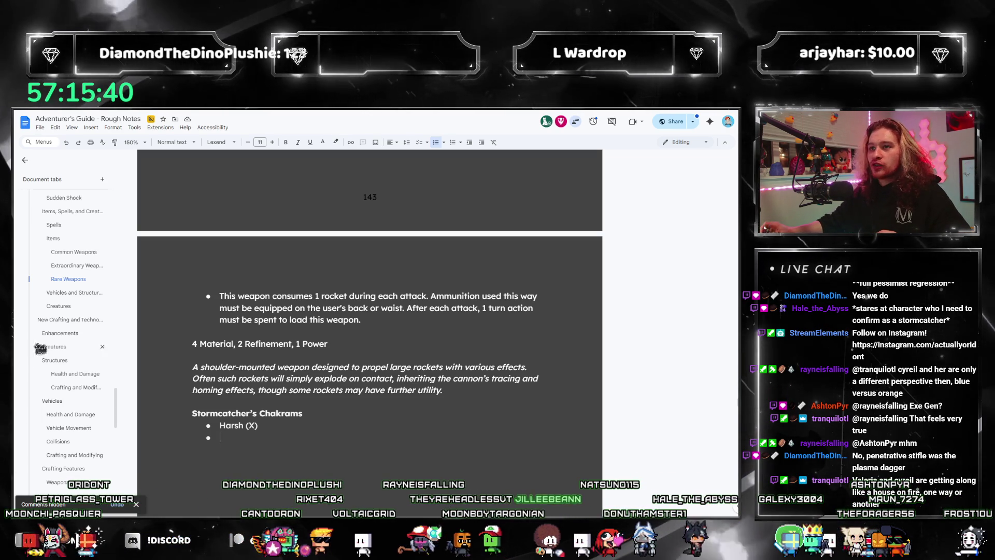
Step: Scroll up the notes to review the Stormcatcher's Chakrams list with its Harsh (X) bullet
scroll(67, 346, up, 10)
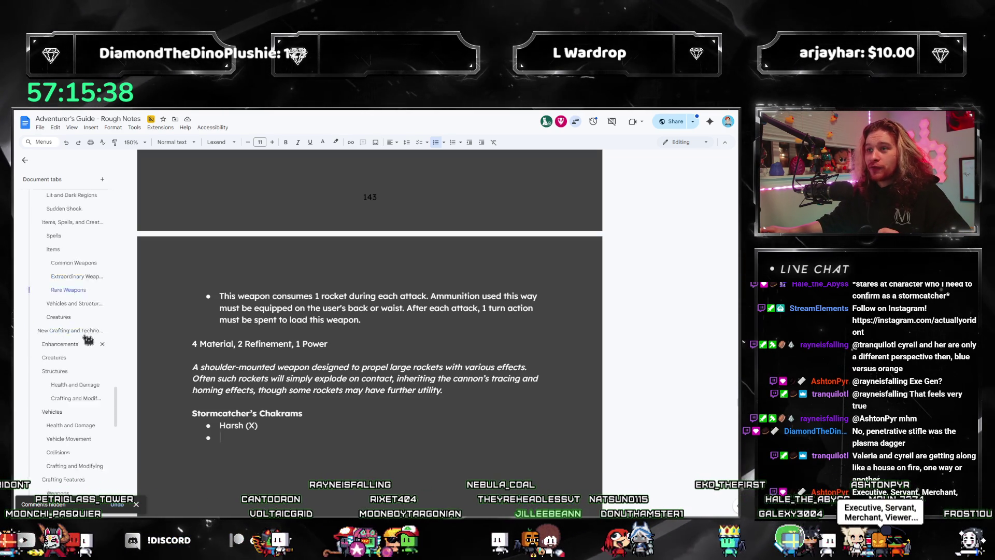
scroll(79, 342, up, 10)
scroll(81, 362, down, 3)
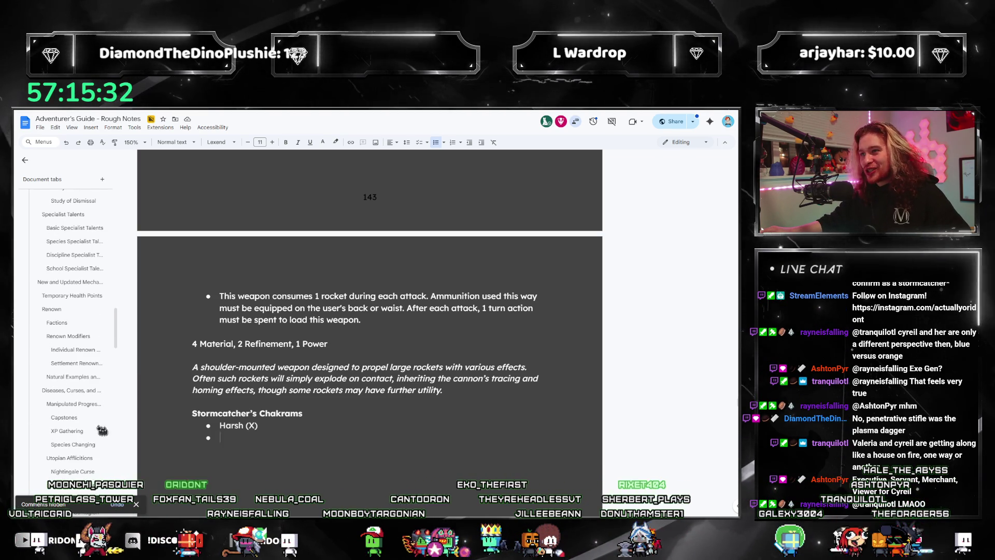
scroll(52, 446, down, 5)
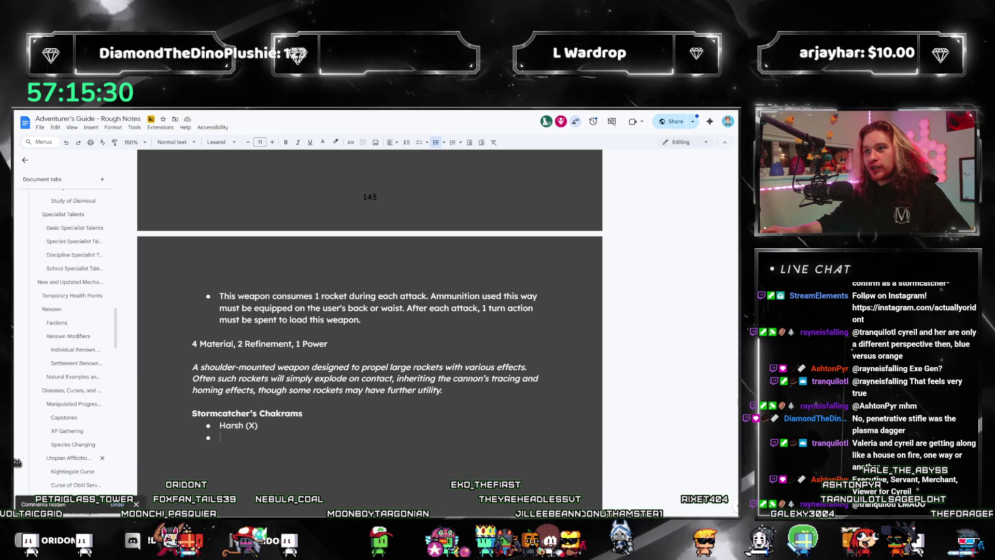
scroll(67, 332, down, 8)
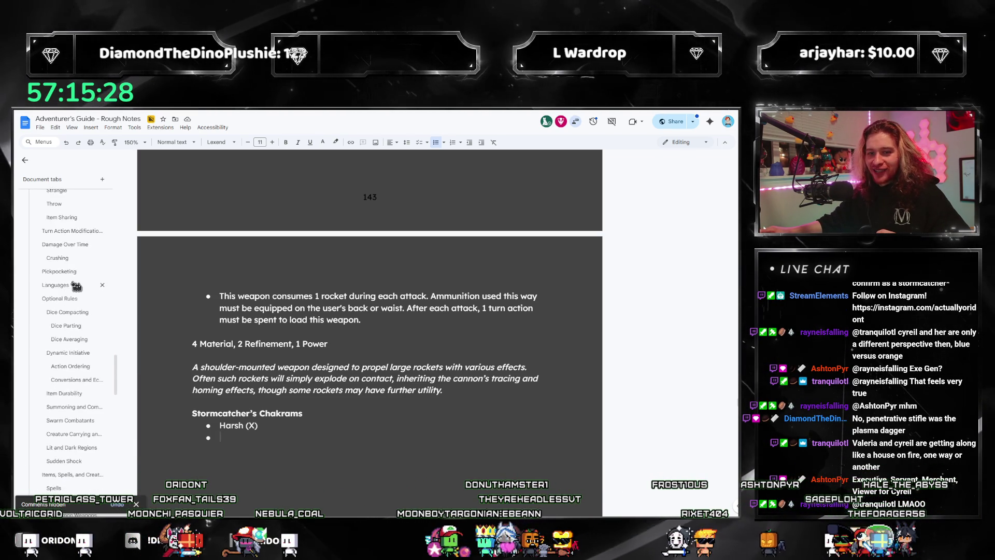
scroll(70, 300, down, 10)
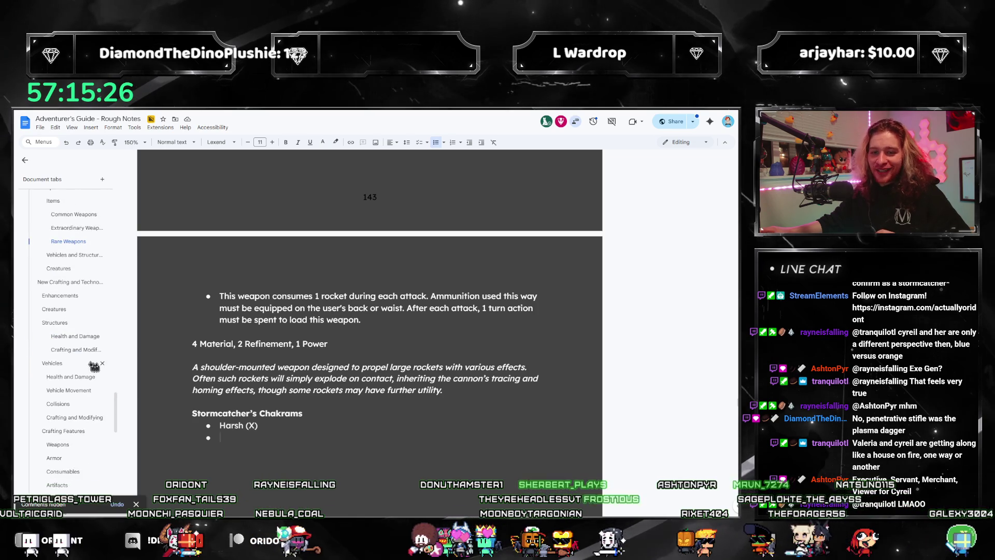
click(57, 372)
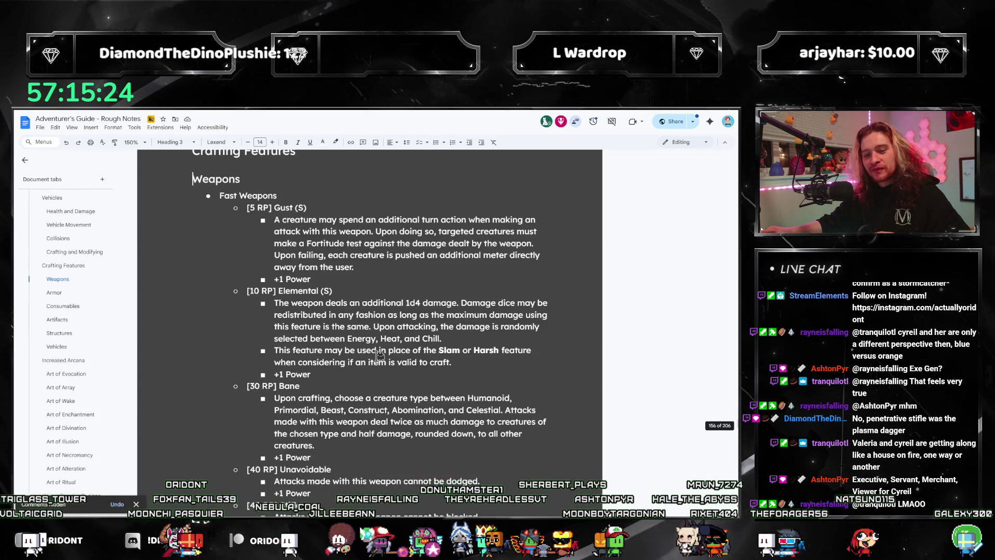
scroll(317, 419, down, 5)
scroll(317, 420, up, 4)
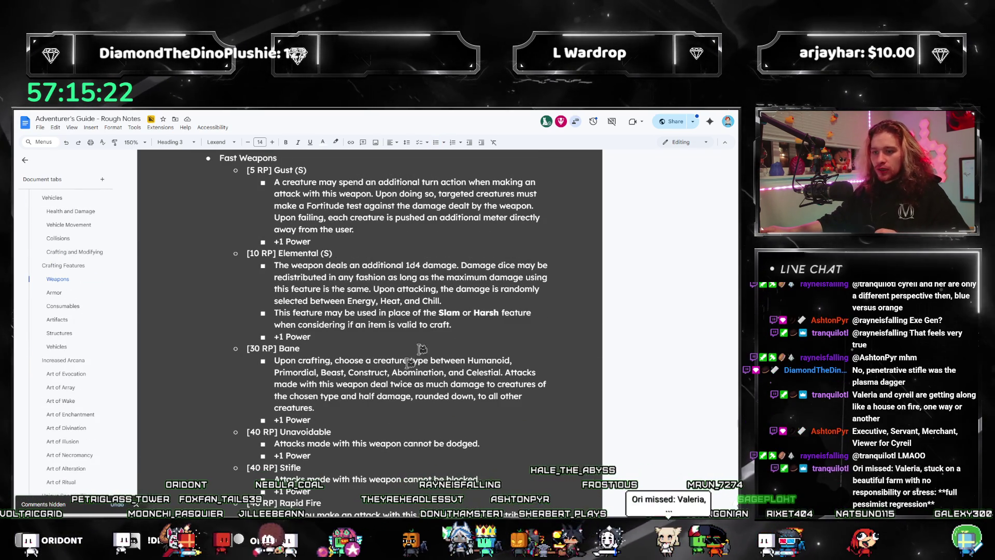
scroll(410, 388, down, 3)
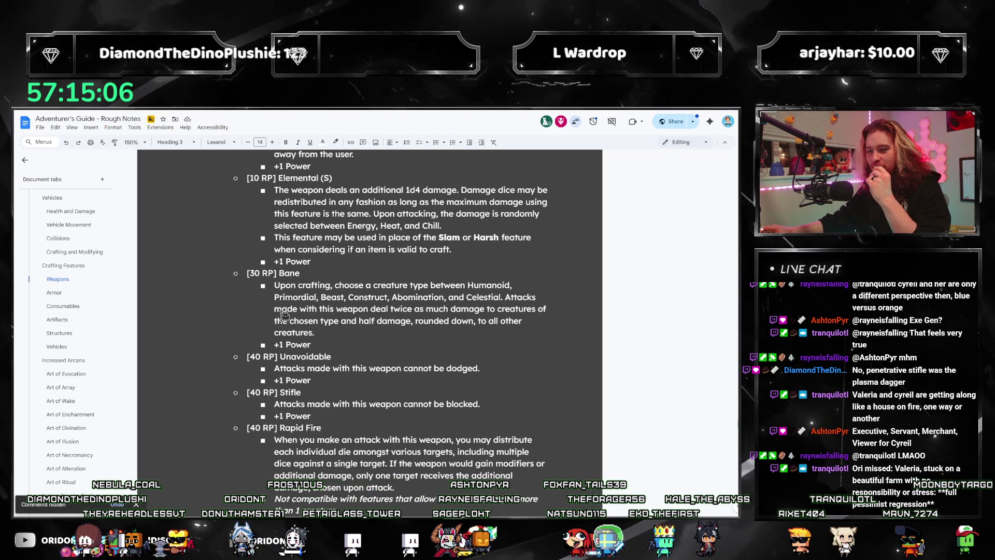
scroll(289, 312, down, 2)
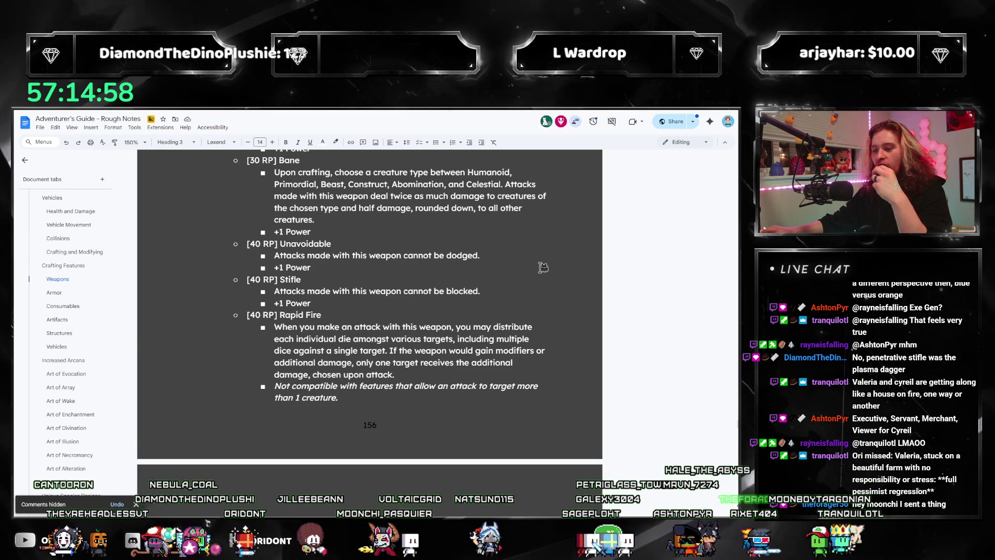
scroll(504, 256, down, 2)
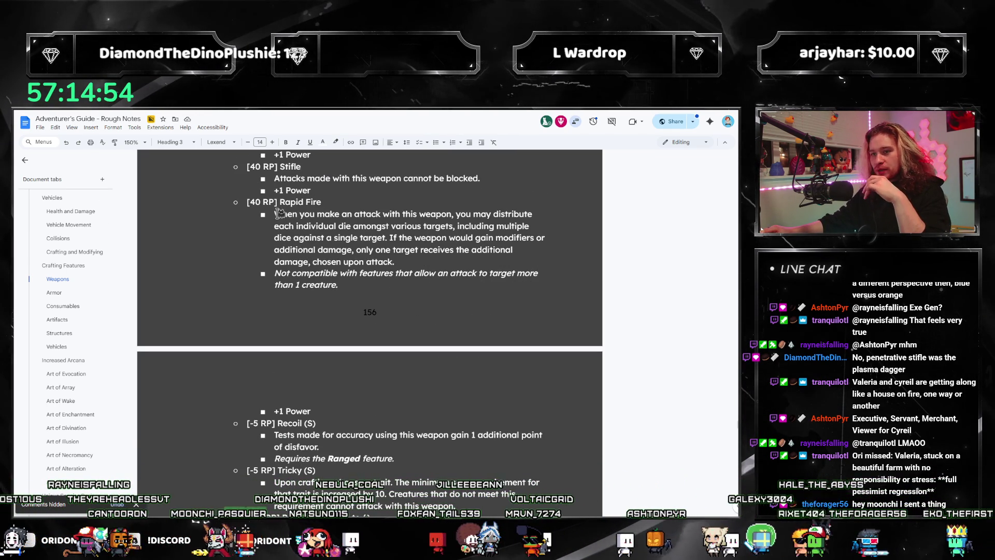
drag(278, 213, 436, 274)
double_click(436, 250)
triple_click(417, 263)
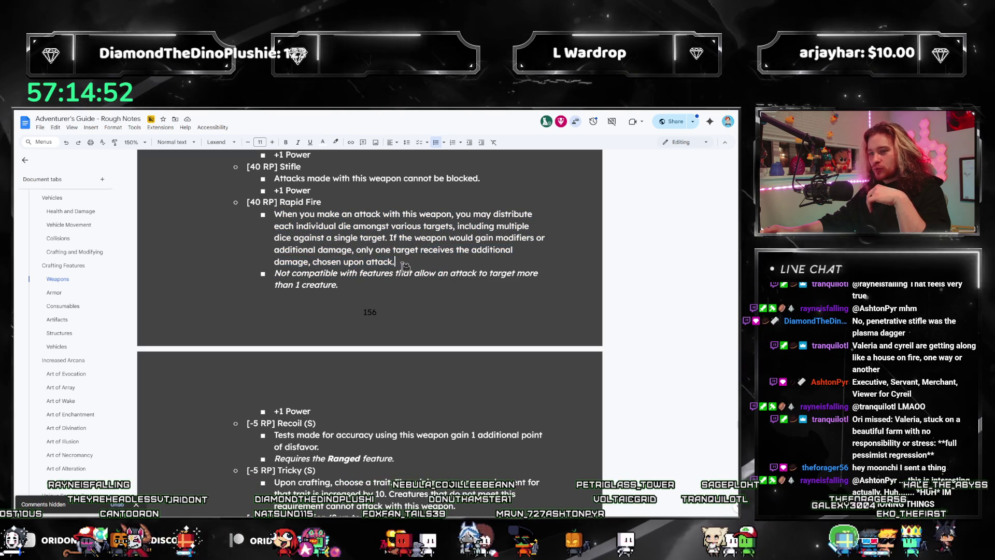
click(391, 436)
scroll(391, 435, down, 2)
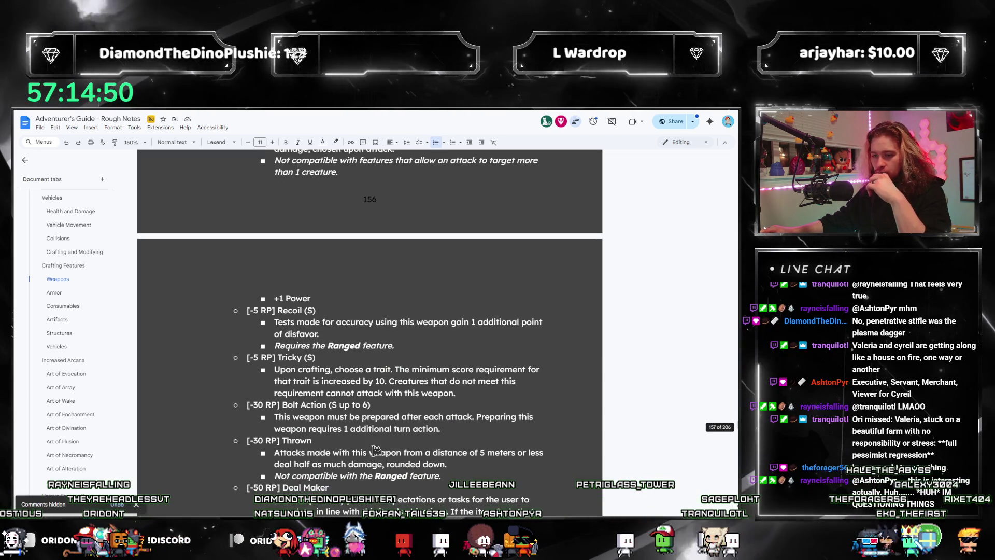
scroll(377, 439, down, 2)
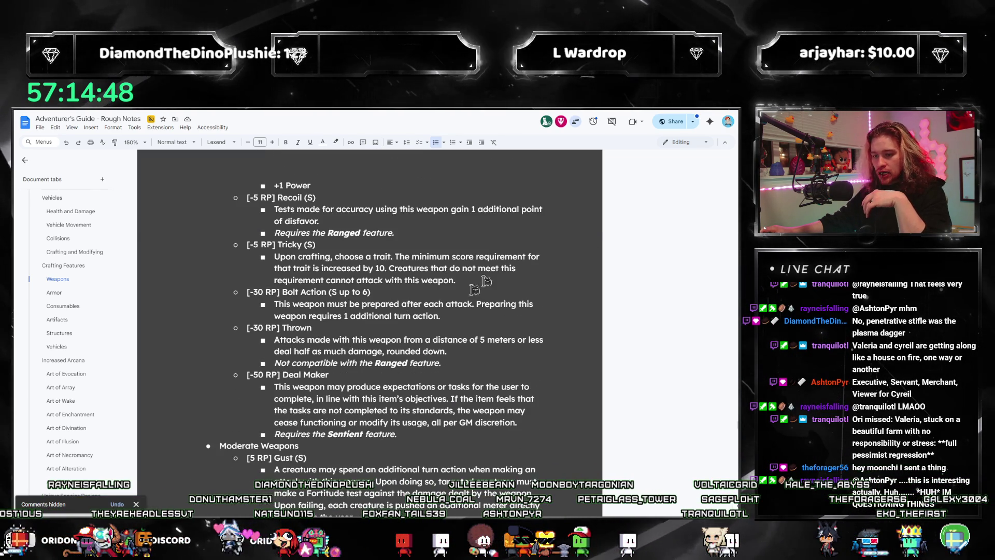
drag(470, 362, 232, 331)
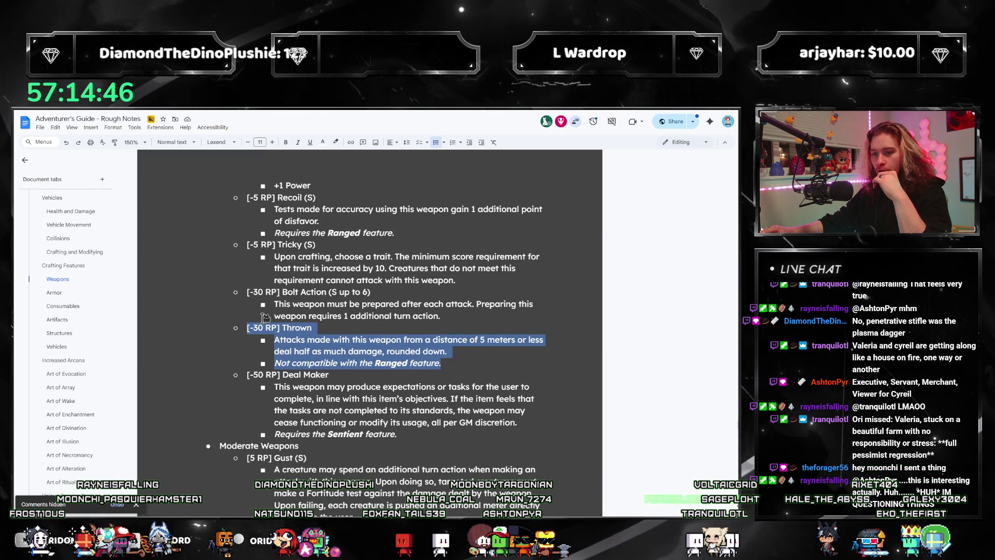
scroll(443, 301, up, 6)
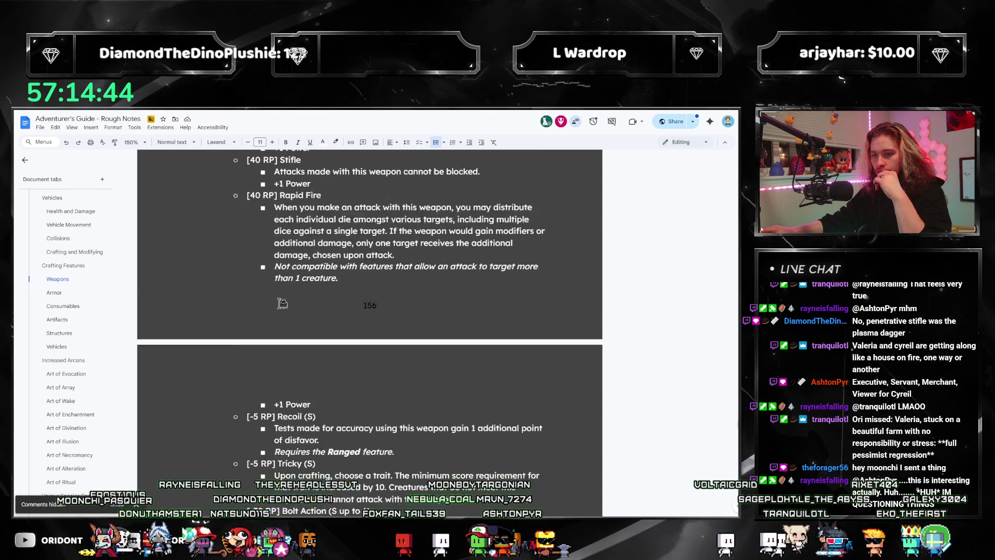
scroll(471, 366, down, 6)
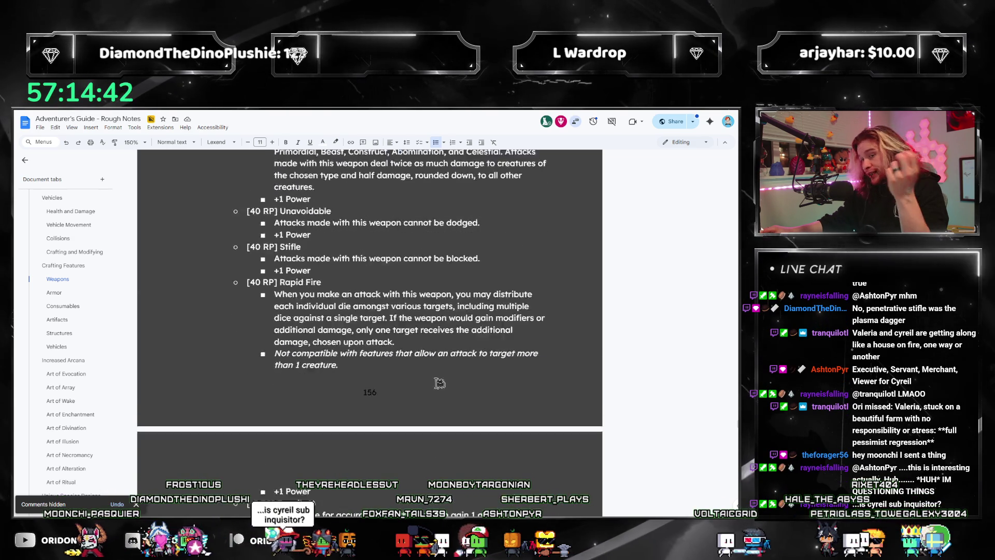
scroll(386, 366, up, 6)
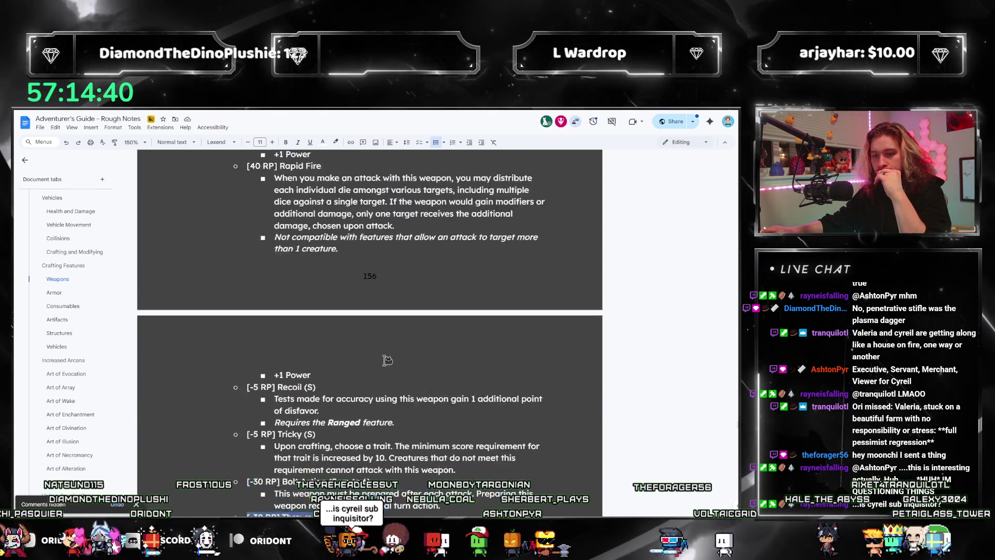
scroll(62, 339, up, 1)
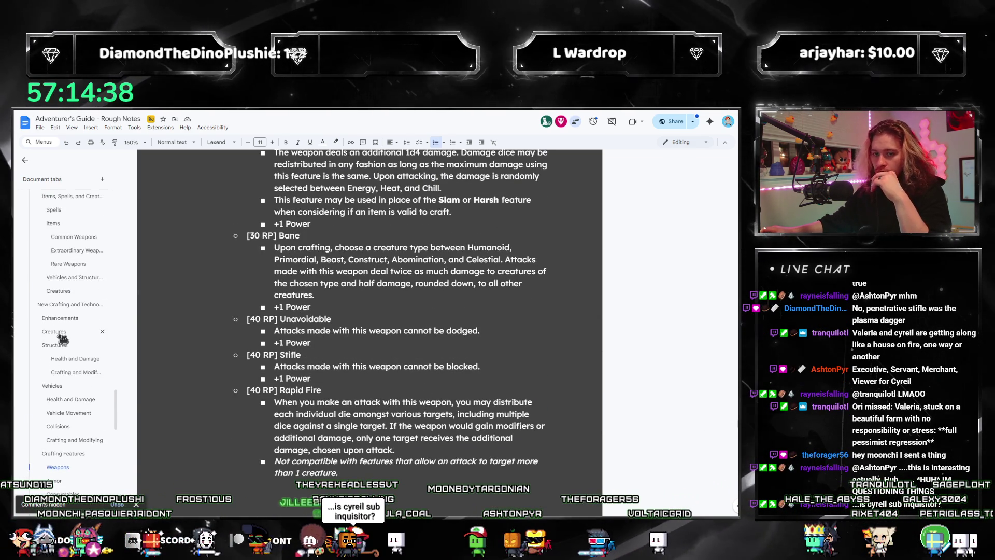
scroll(62, 339, up, 2)
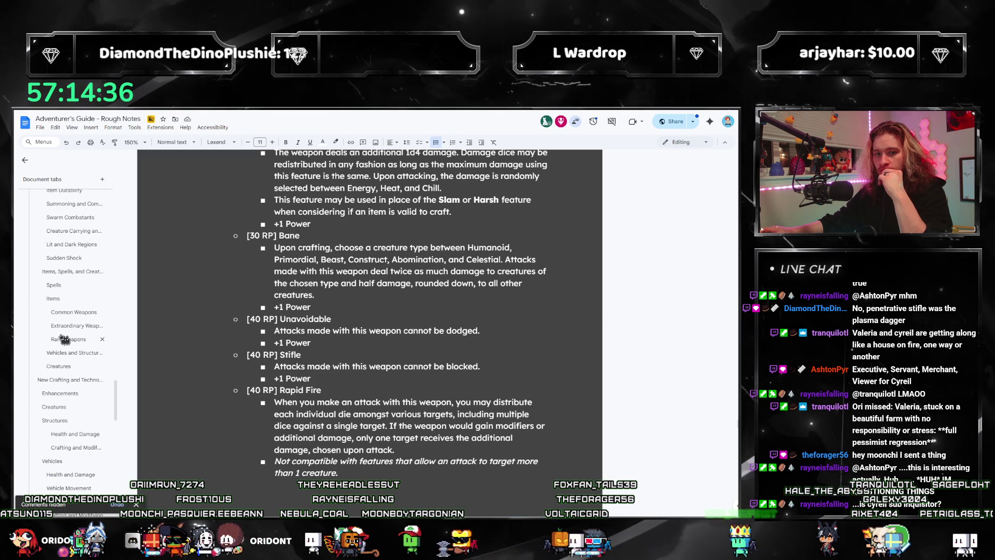
scroll(47, 340, down, 1)
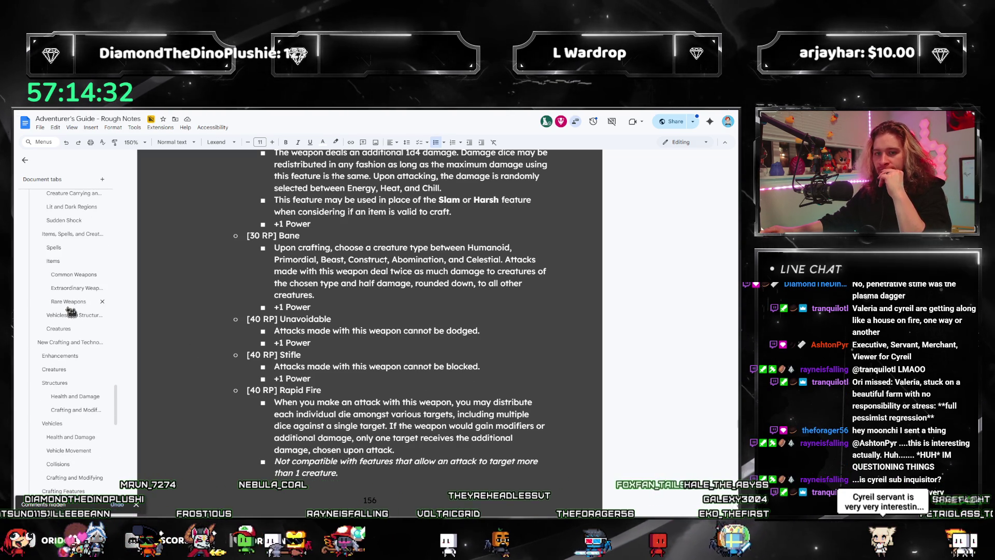
click(69, 304)
Step: Add a 'Thrown -> -30' bullet below Harsh (X) in the Stormcatcher's Chakrams list
scroll(411, 376, down, 10)
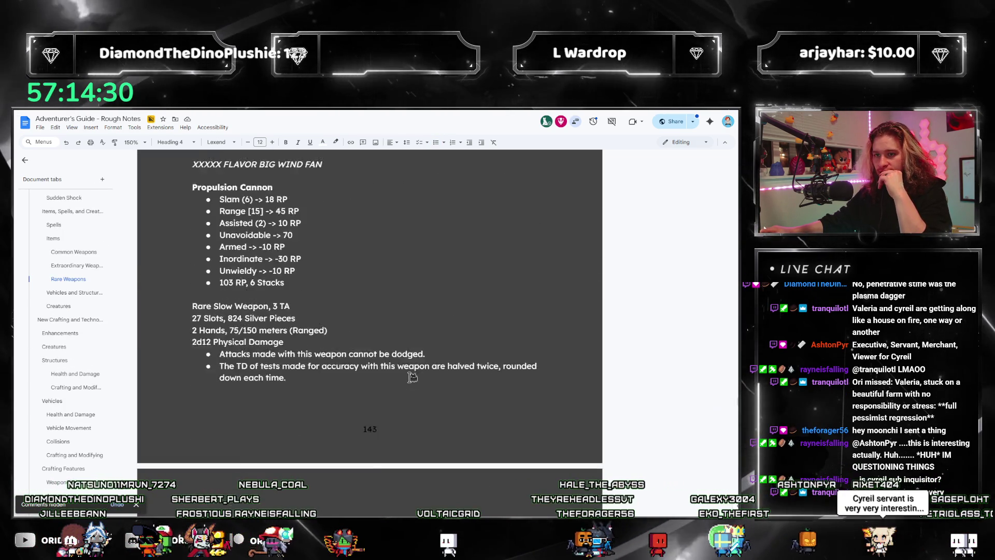
click(336, 332)
key(Return)
text(Thro)
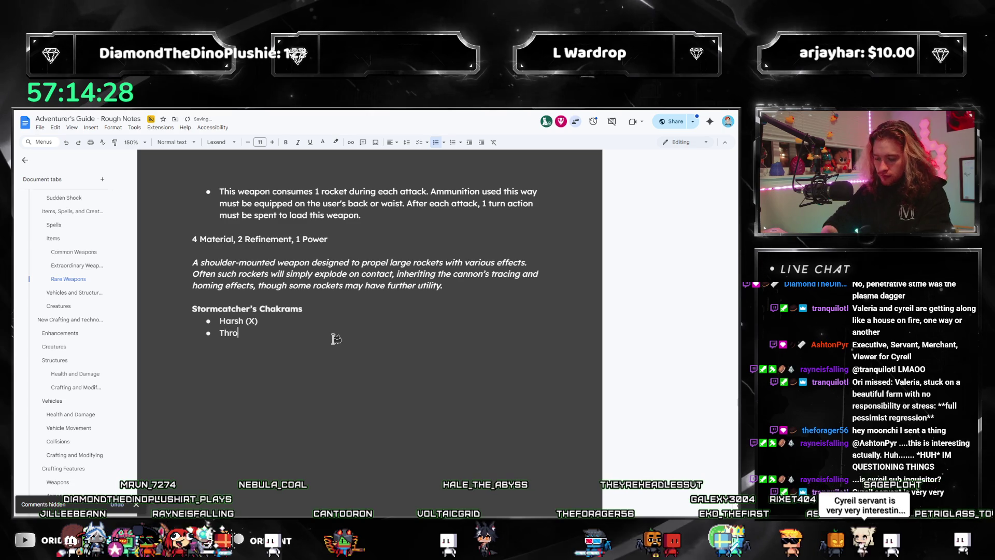
text(wn -)
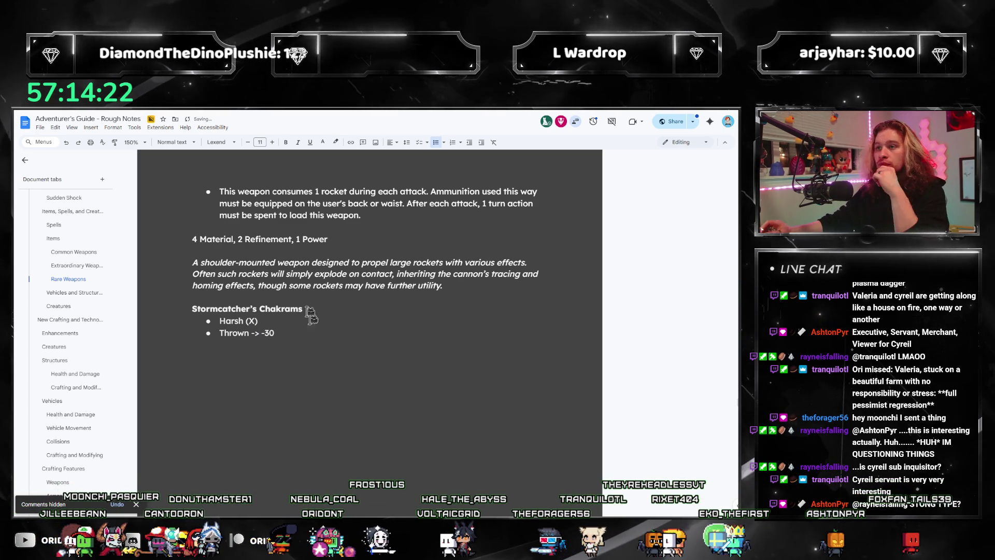
click(307, 335)
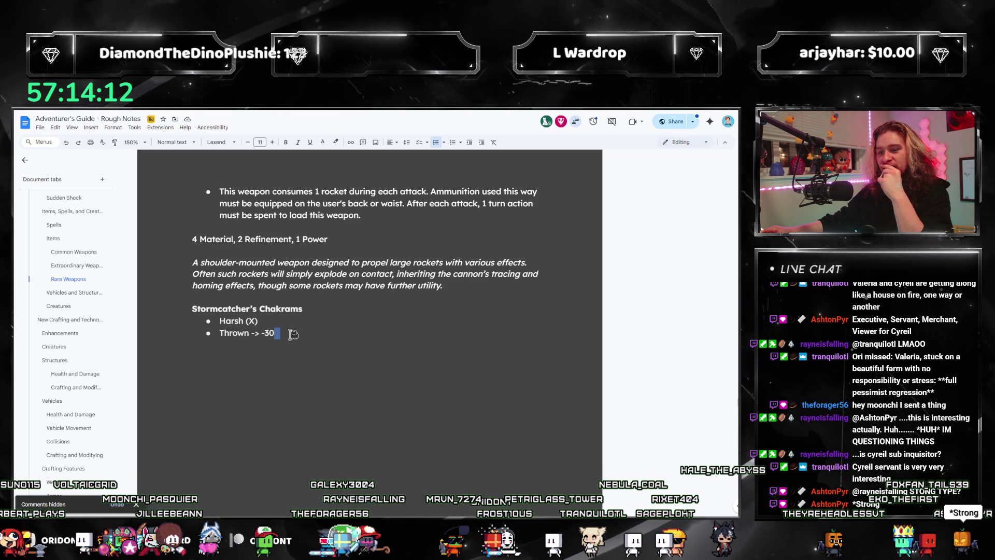
click(293, 334)
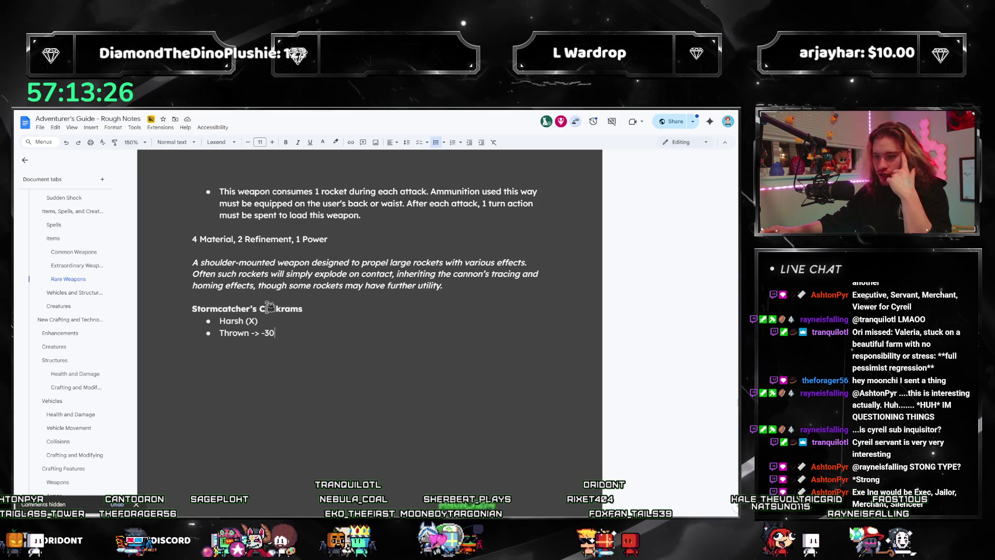
Step: Scroll the Utopia rulebook from Fast Weapons to the page 160 weapon traits, then minimise it
key(alt+Tab)
scroll(469, 312, down, 5)
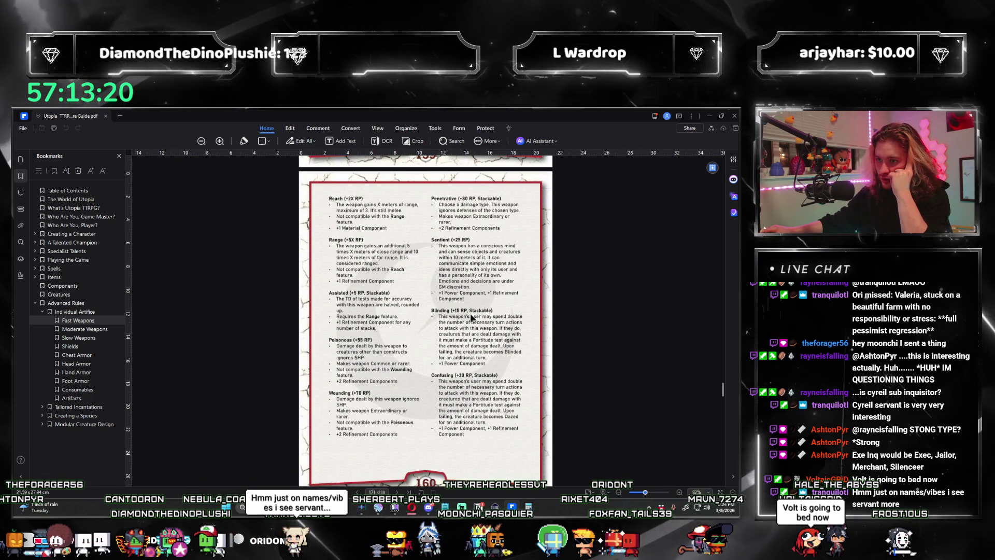
scroll(469, 301, up, 5)
scroll(471, 289, down, 5)
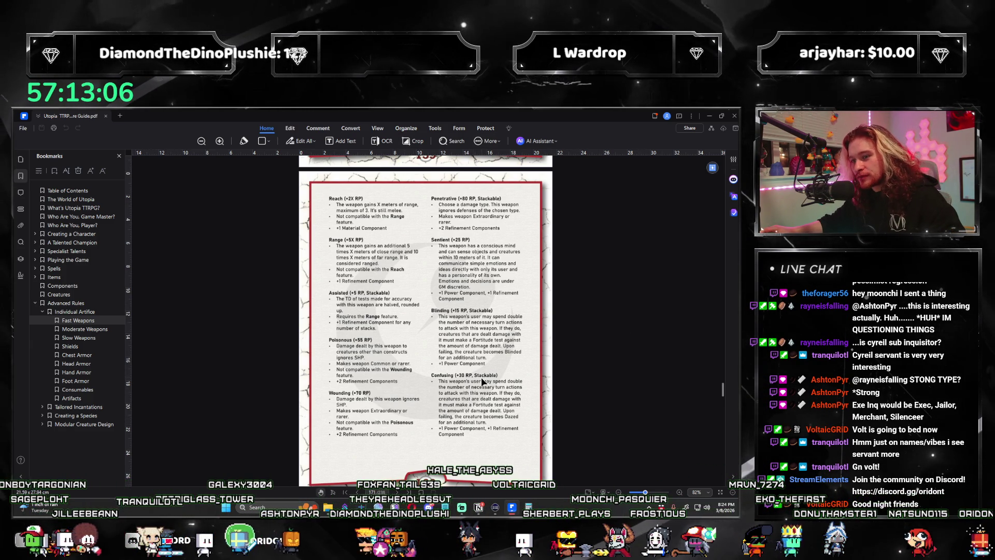
scroll(482, 381, down, 7)
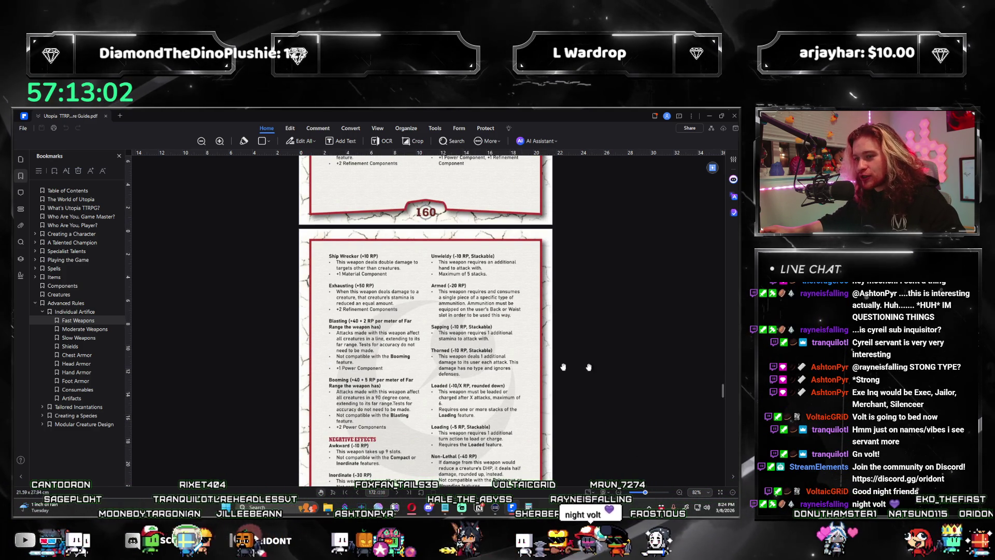
scroll(683, 374, down, 2)
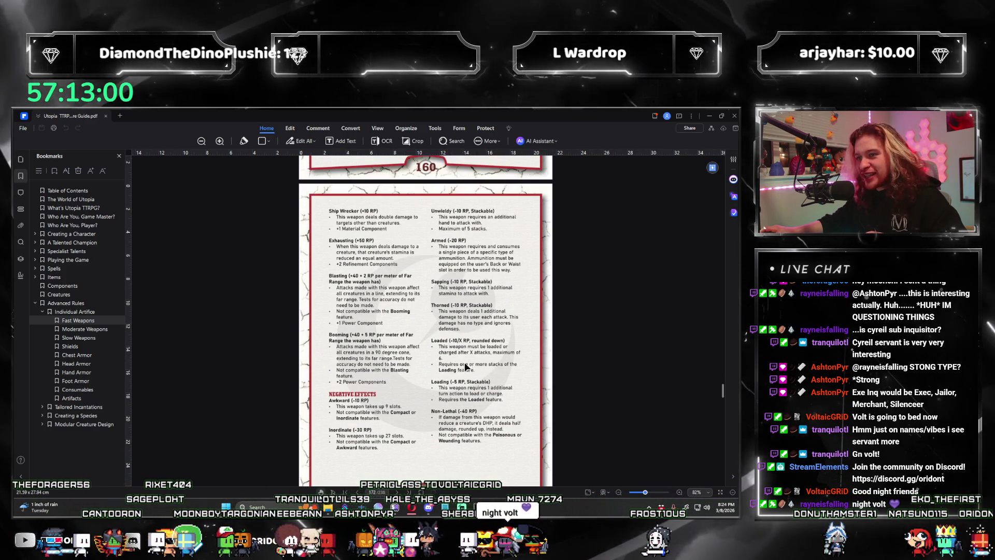
click(707, 116)
text(Unwieldy ->)
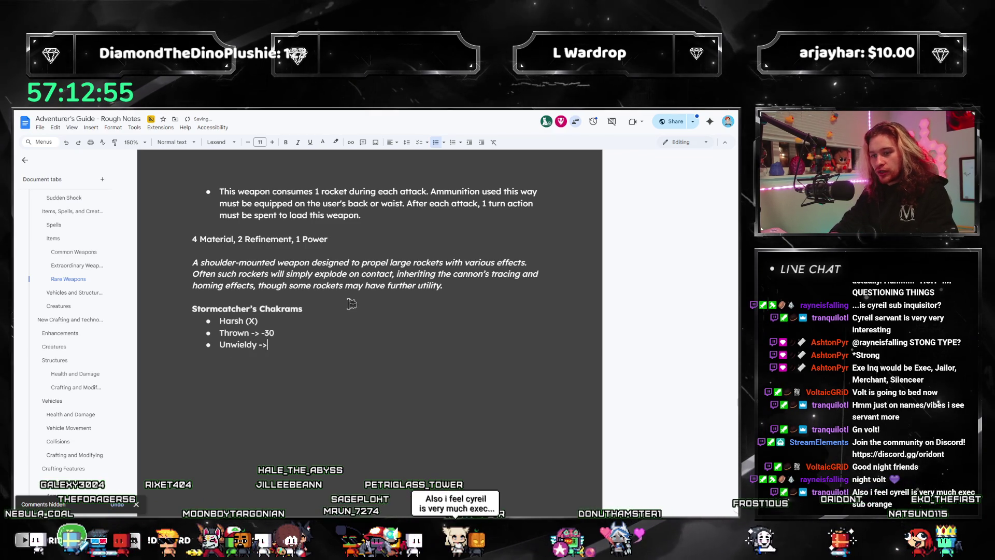
Step: Finish the 'Unwieldy -> -10' bullet, add an arrow after Harsh (X), and discard the draft Range bullet
text(-)
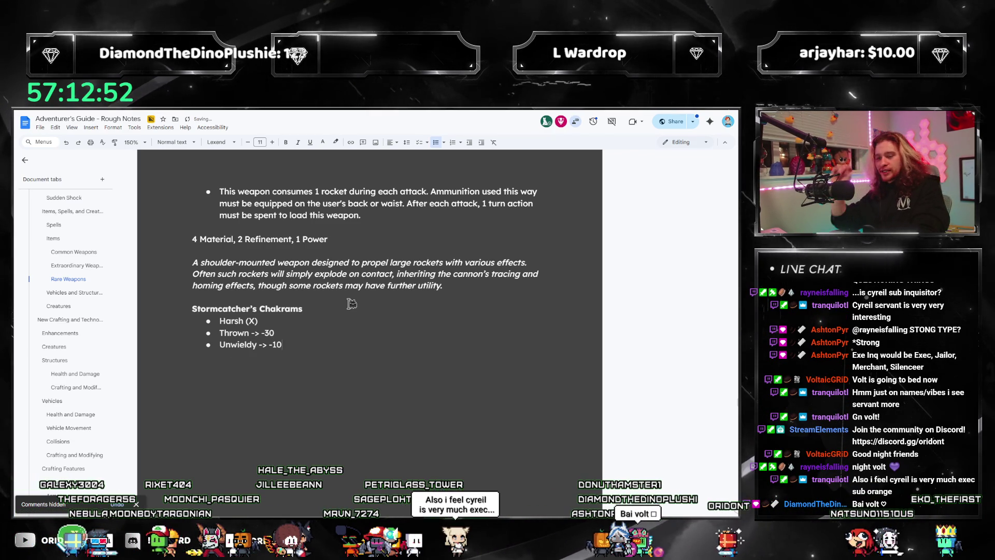
key(Return)
text(R)
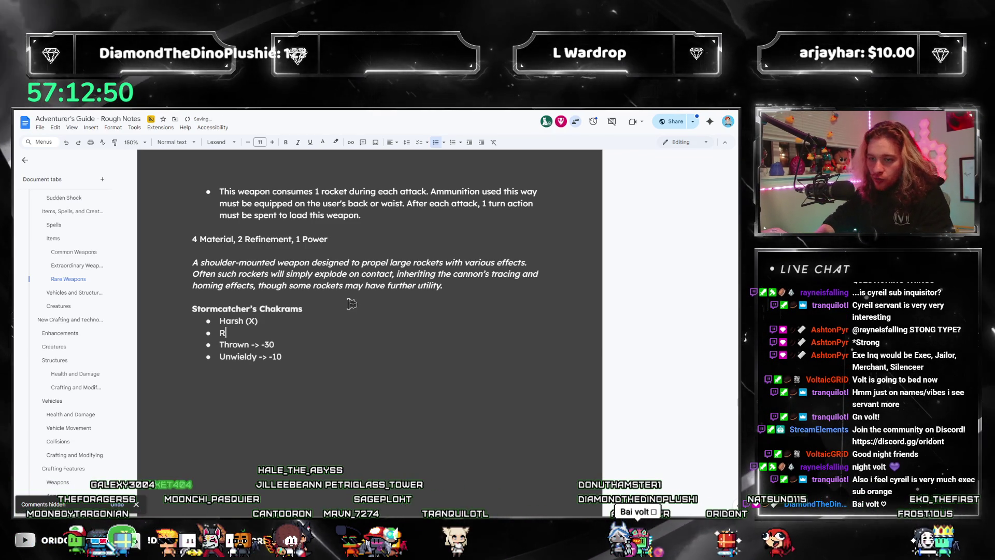
text(ange ->)
key(Up)
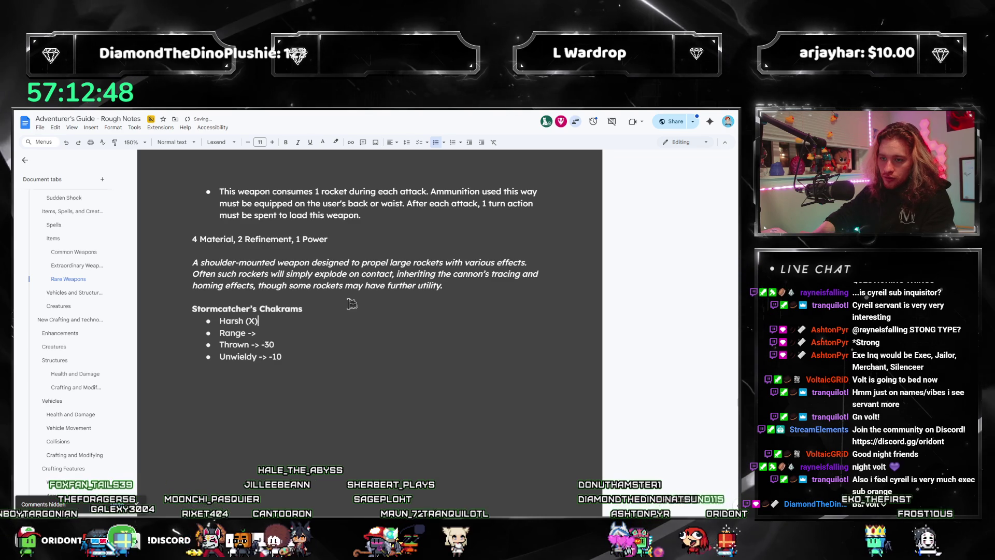
text(>)
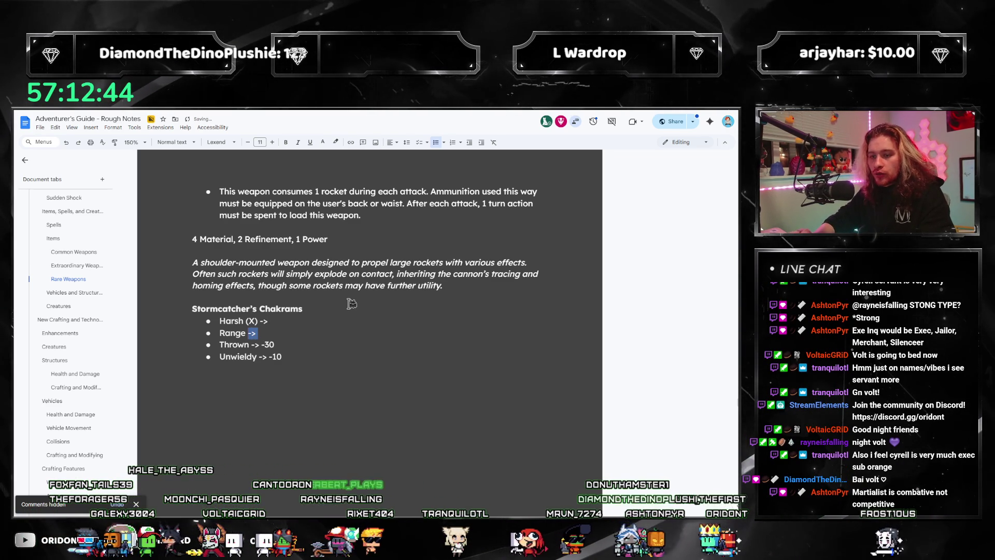
key(BackSpace)
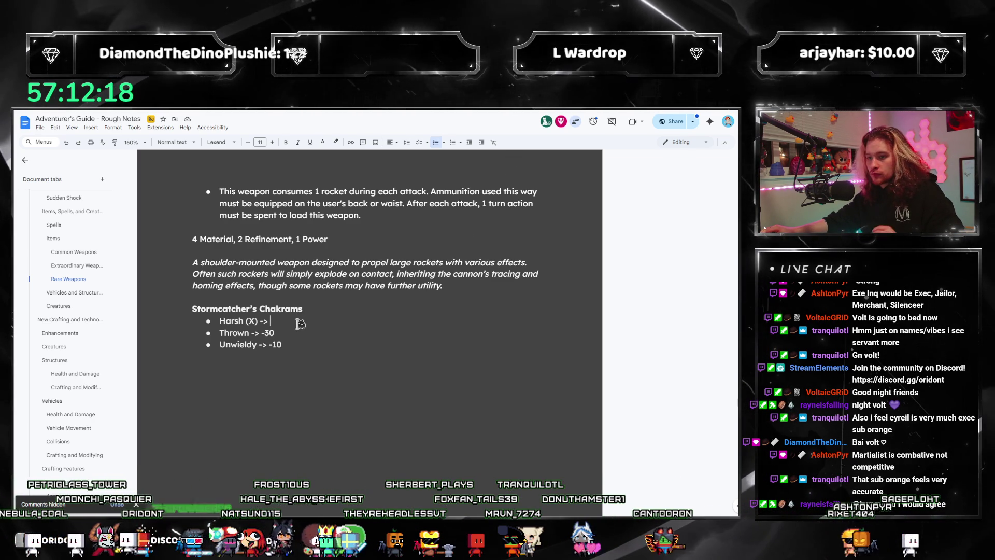
key(alt+Tab)
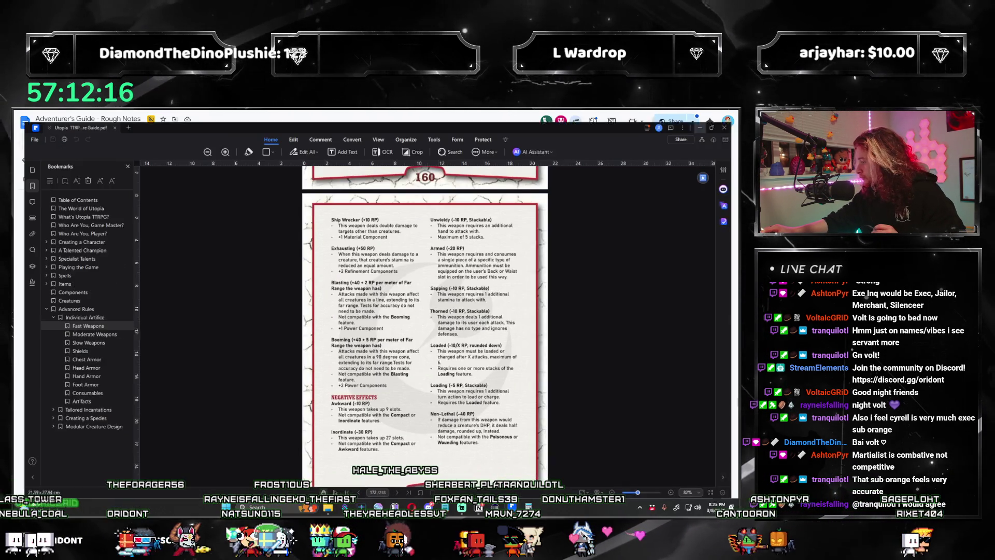
Step: Scroll to page 171's weapon features (Reach, Range, Poisonous, Sentient), then return to the notes
scroll(388, 360, down, 10)
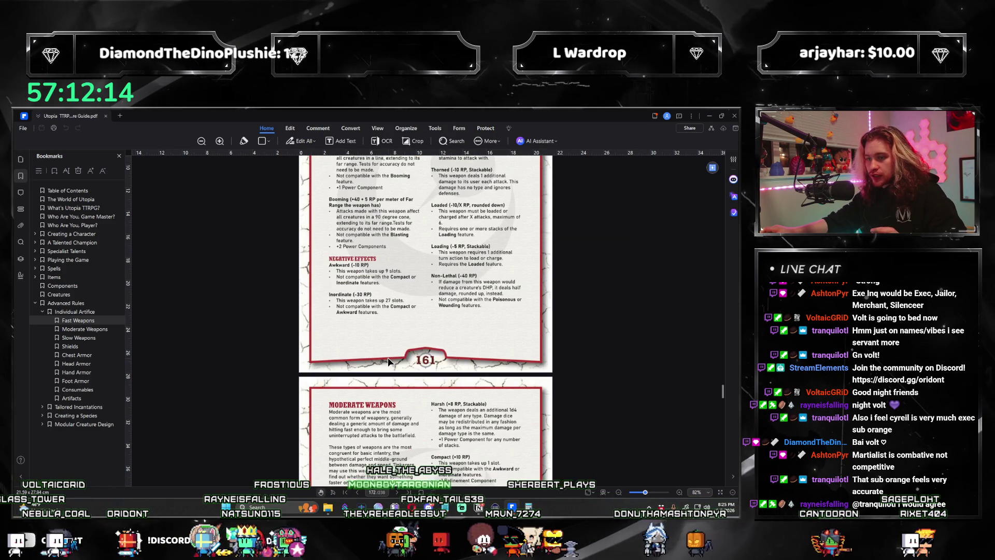
scroll(389, 361, down, 2)
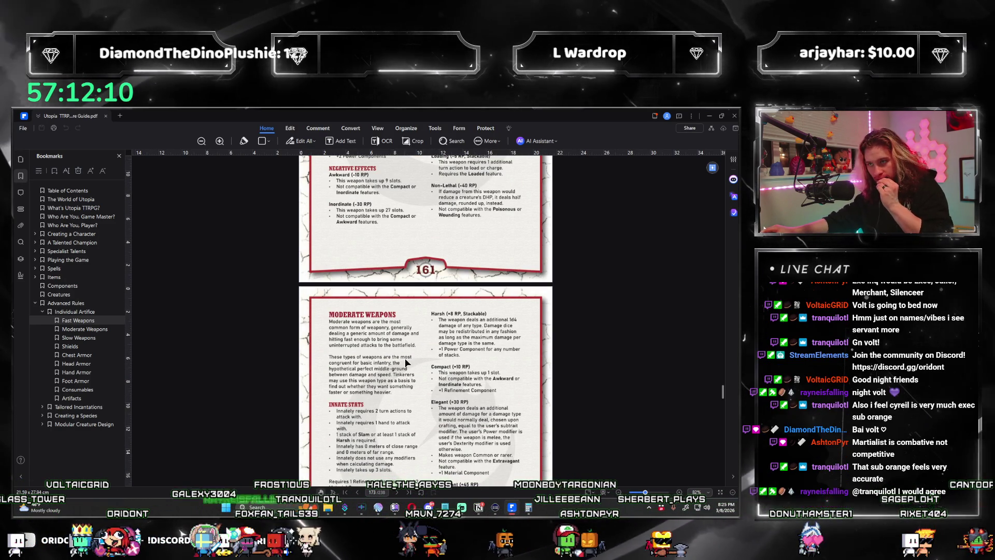
scroll(474, 270, up, 5)
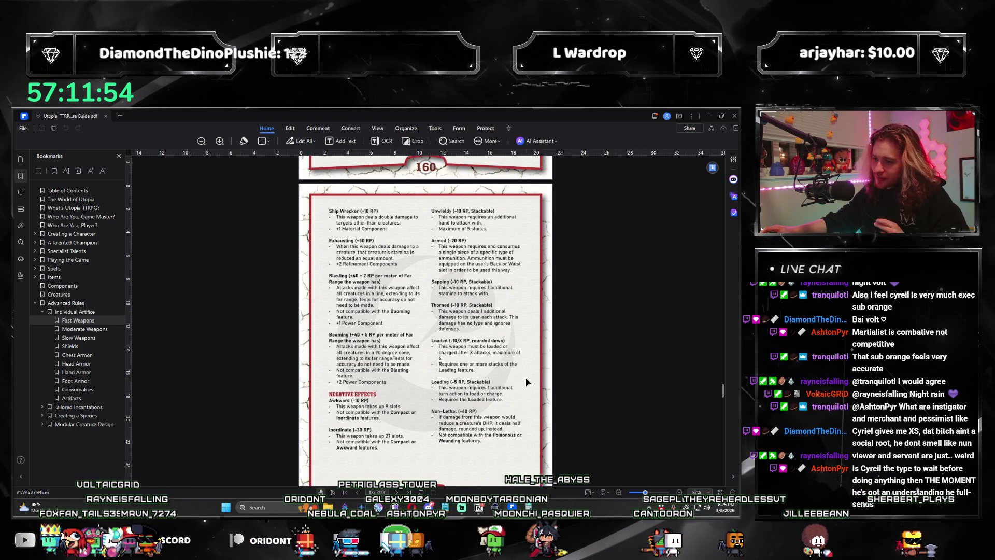
scroll(466, 372, up, 10)
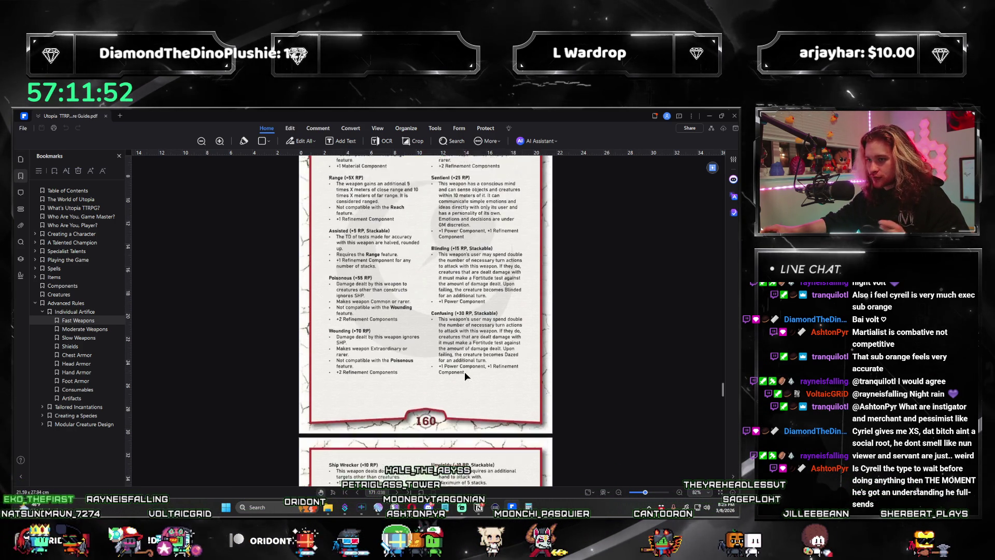
scroll(363, 364, up, 1)
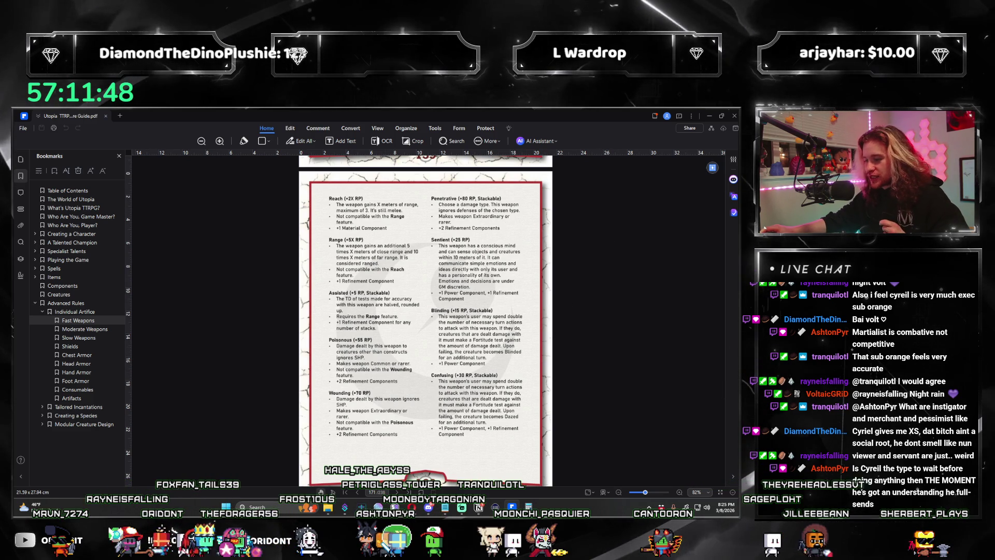
key(alt+Tab)
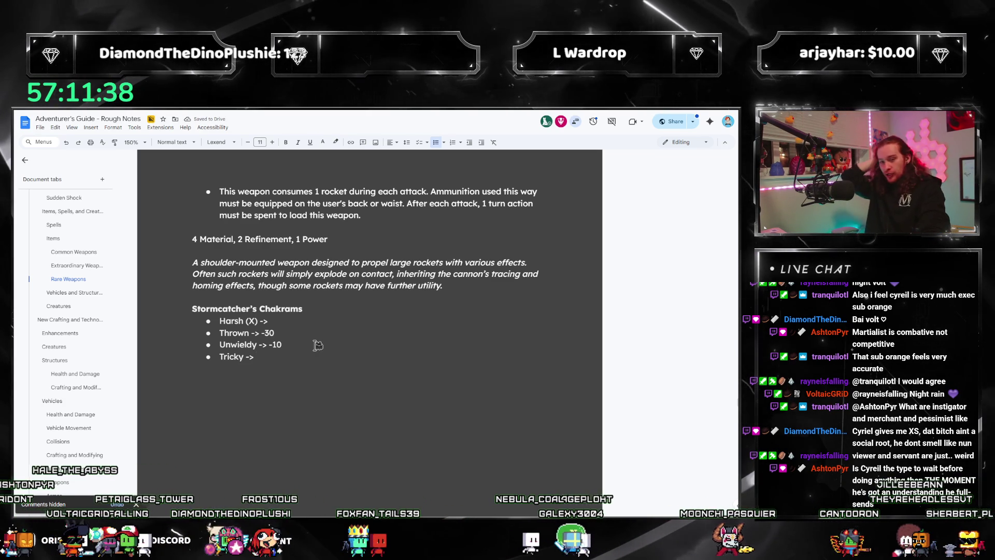
Step: Fill in Tricky's stack count as 2 and its penalty as -10, after checking the Utopia guide
key(Left)
key(Left)
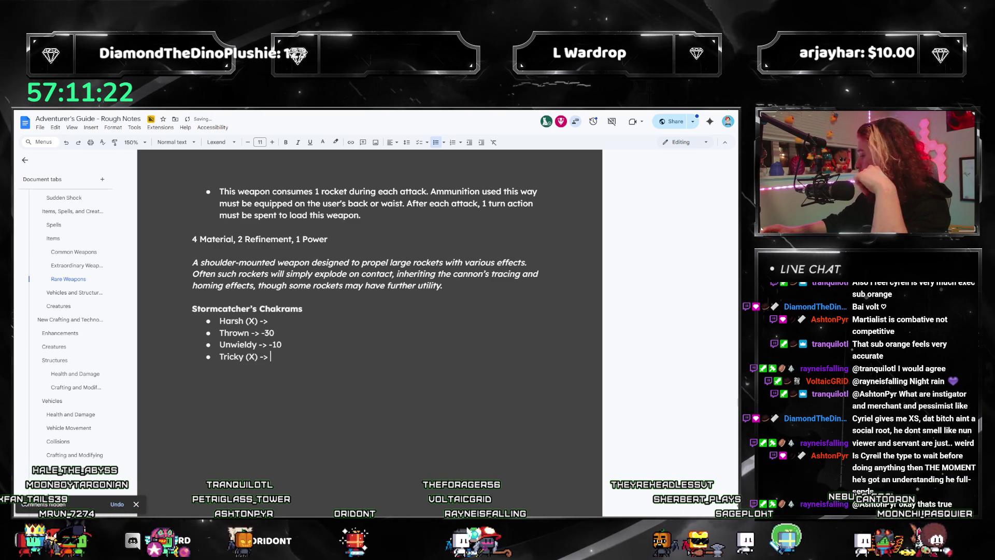
key(alt+Tab)
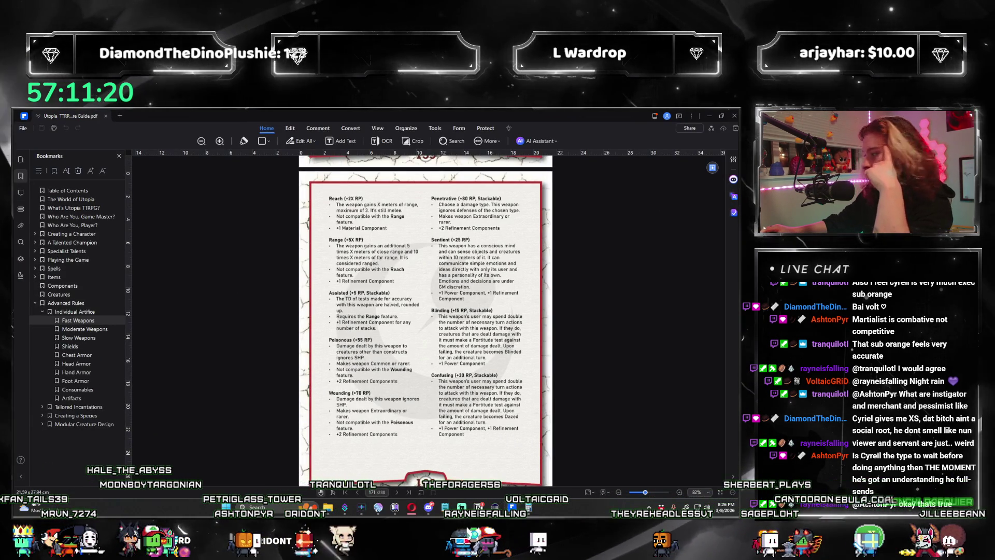
key(alt+Tab)
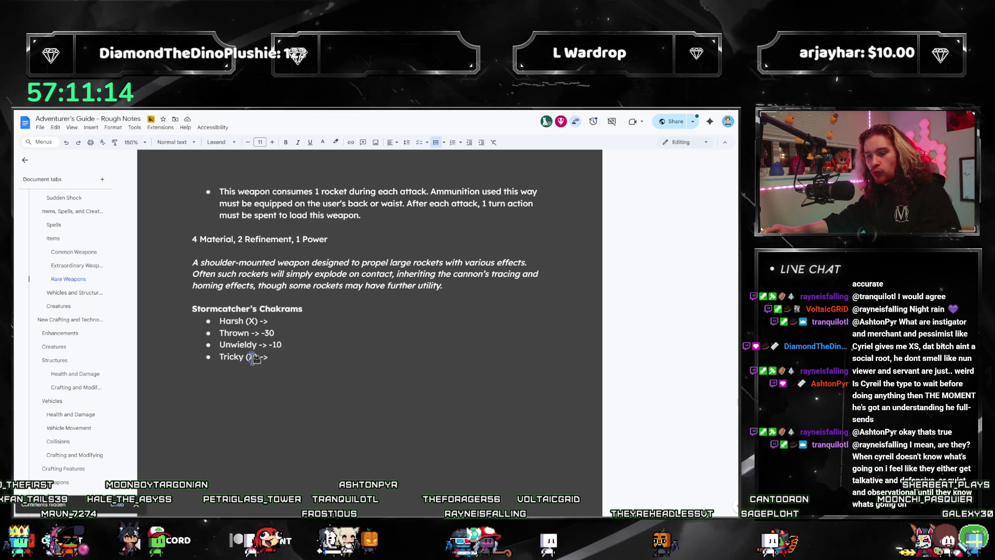
text(2)
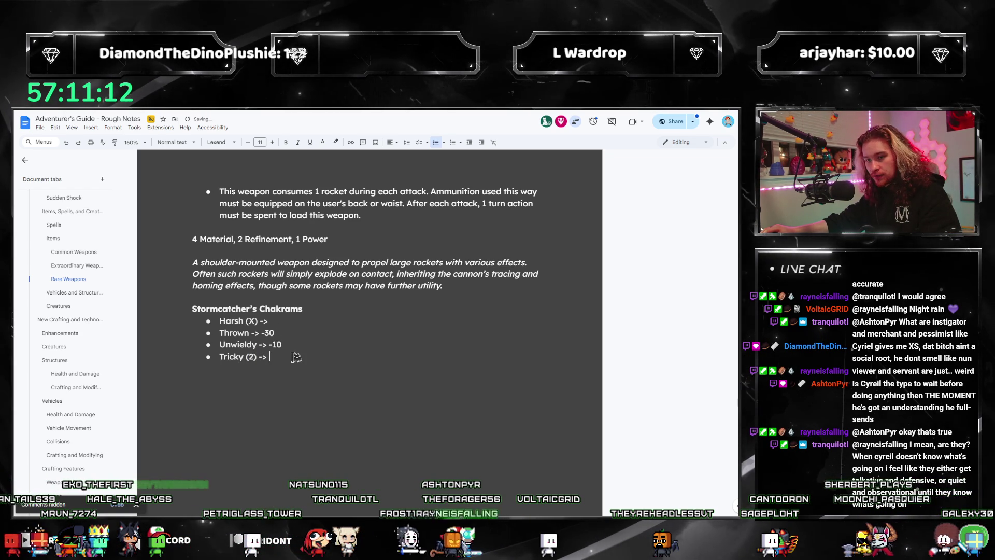
key(End)
text(-10)
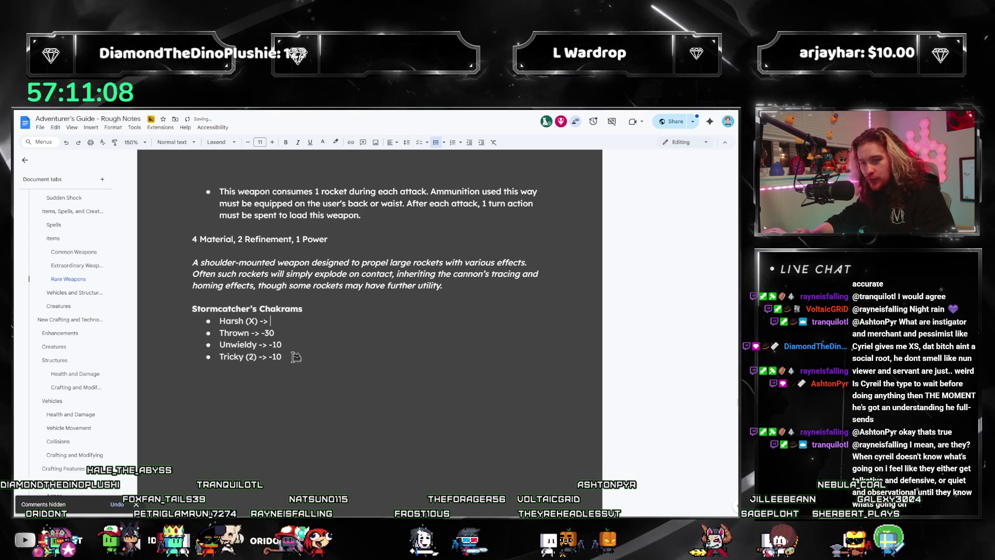
key(Up)
key(Up)
key(Up)
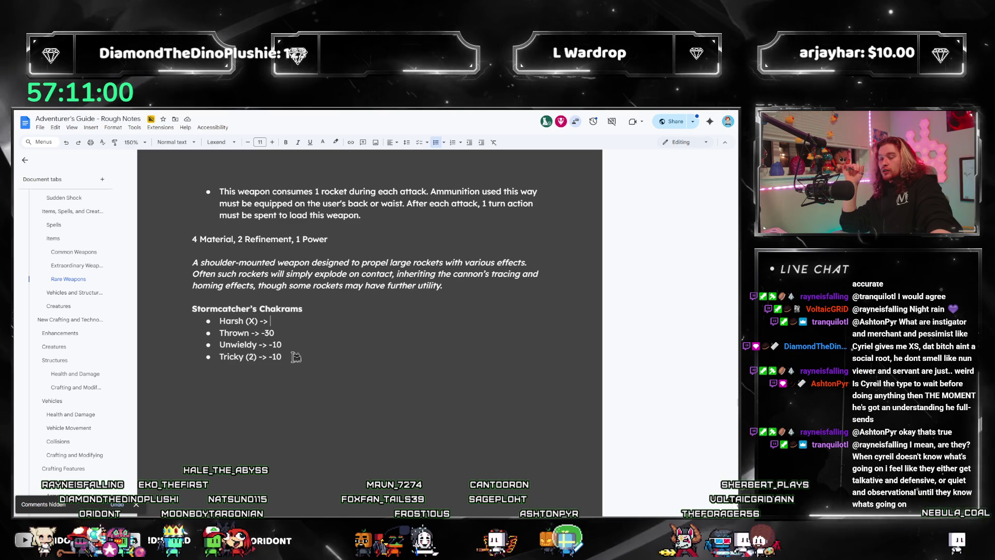
key(Up)
key(Up)
key(Up)
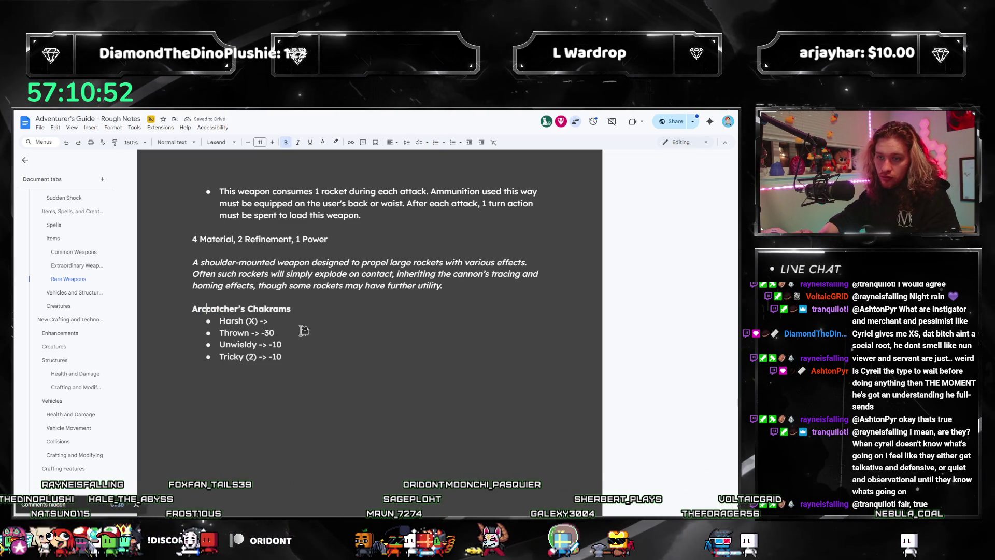
Step: Change 'Storm' to 'Aura' in the chakram heading so it reads Auracatcher's Chakrams
text(C)
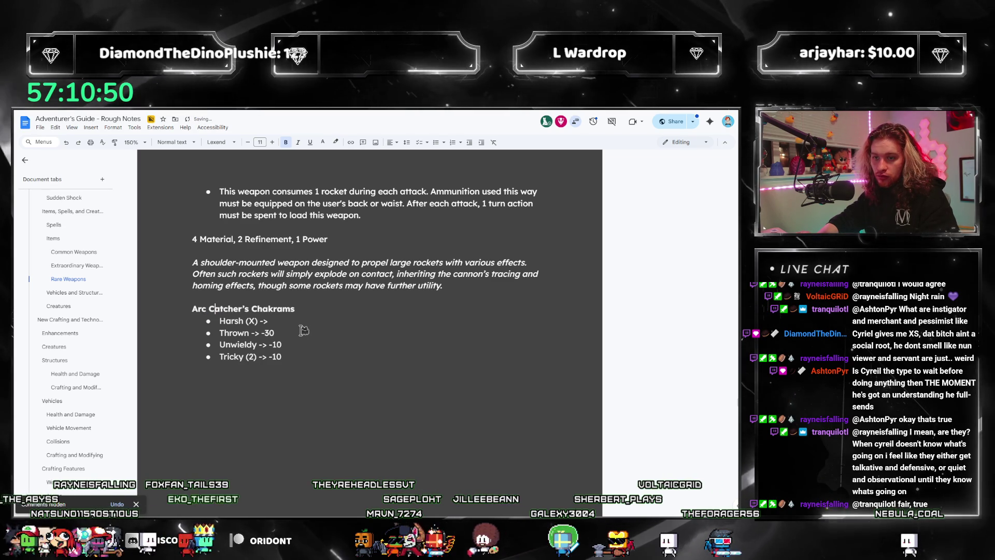
key(shift+Right)
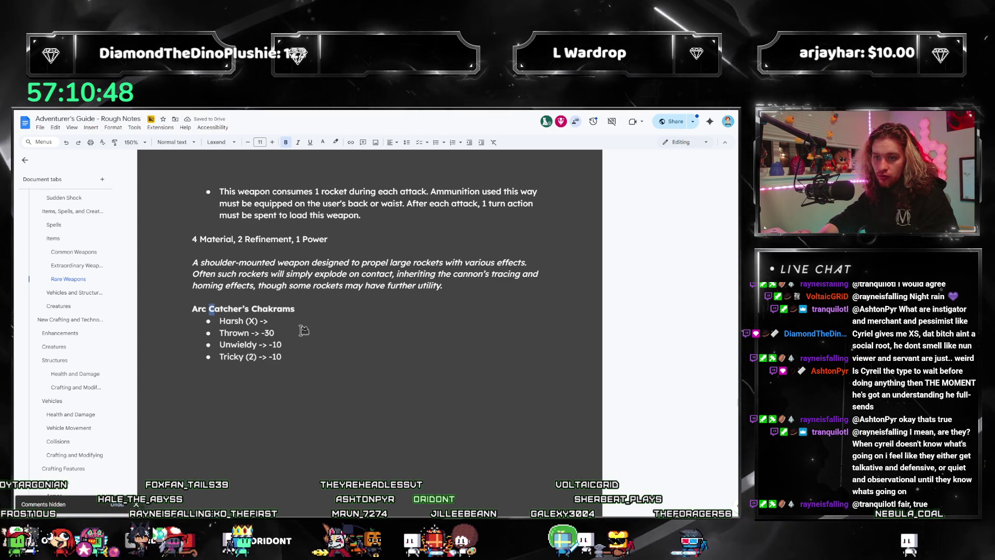
key(BackSpace)
key(BackSpace)
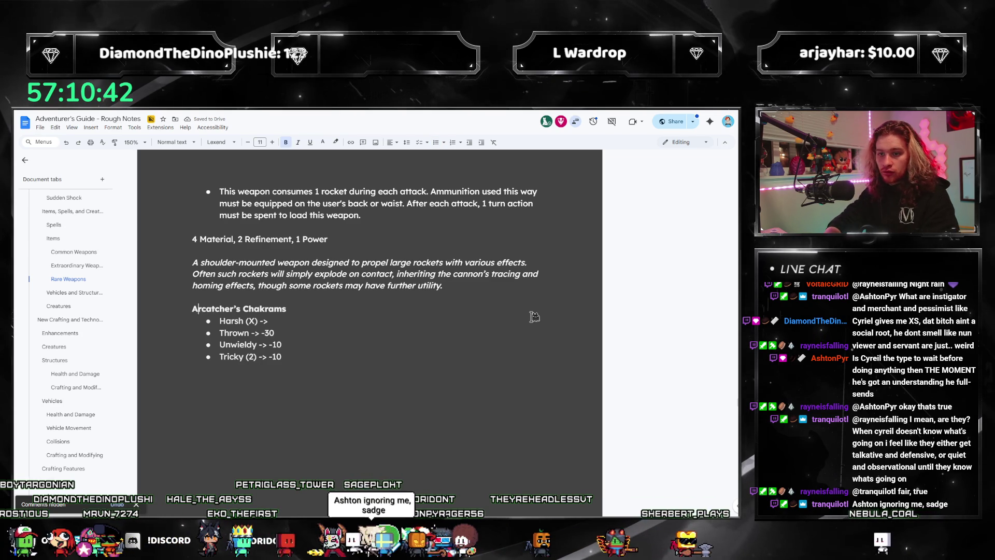
text(ua)
click(317, 320)
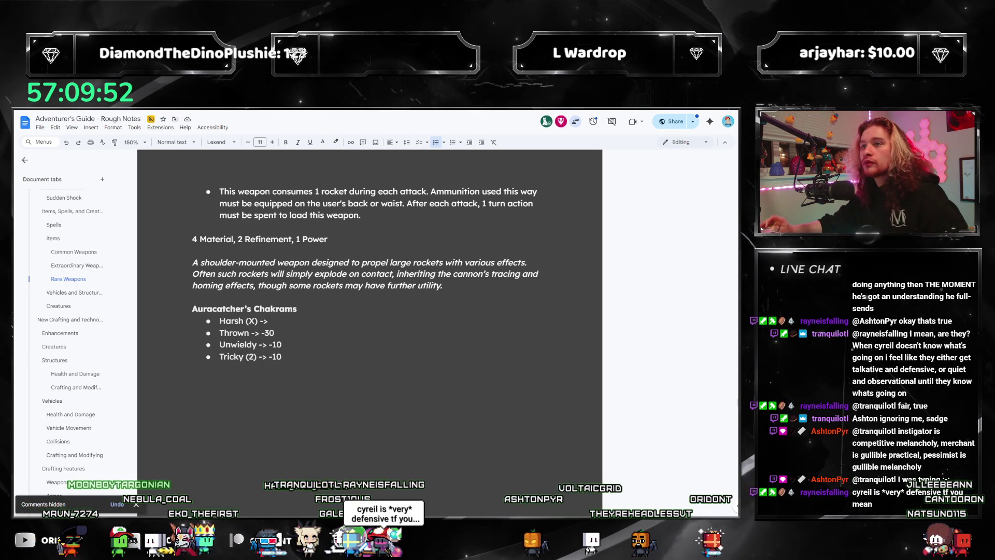
click(322, 358)
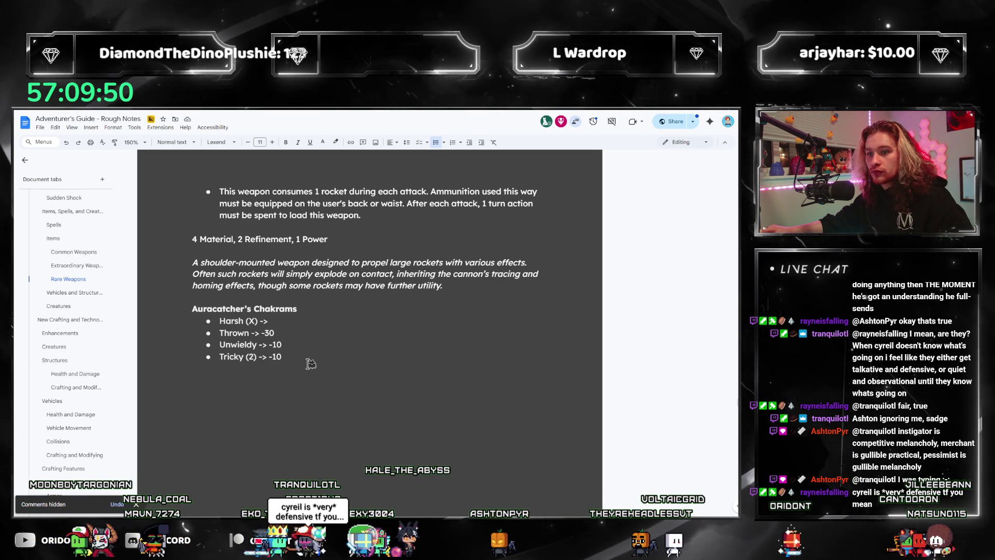
Step: Select the Thrown-to-Tricky penalty values, compute 160 / 15 ≈ 10.67 in Calculator, and minimize it
drag(319, 353, 262, 336)
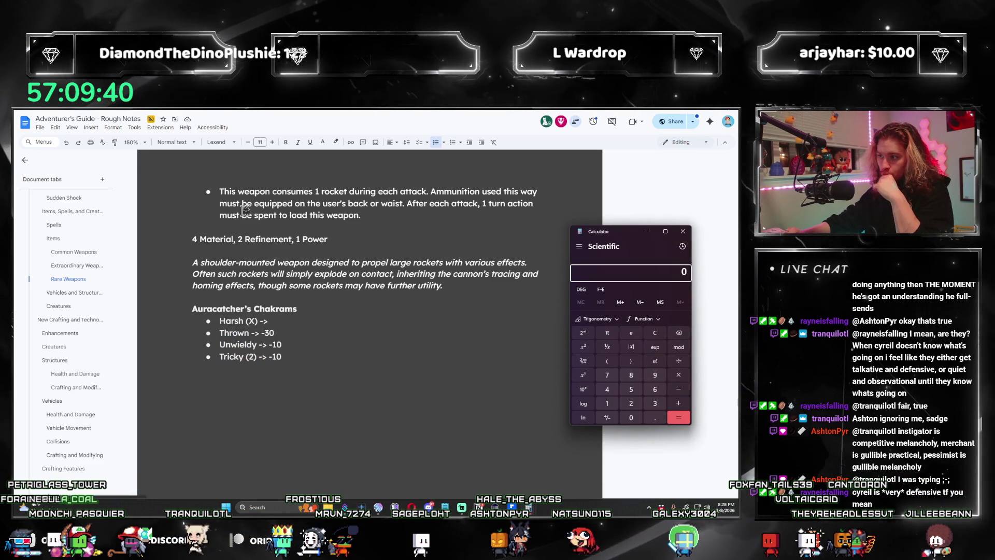
text(160/15)
key(Return)
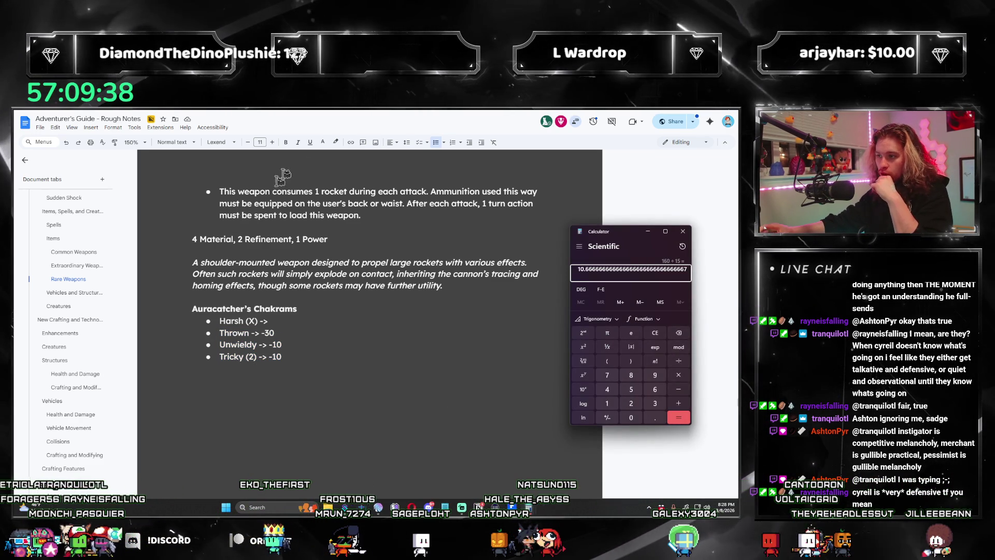
click(648, 232)
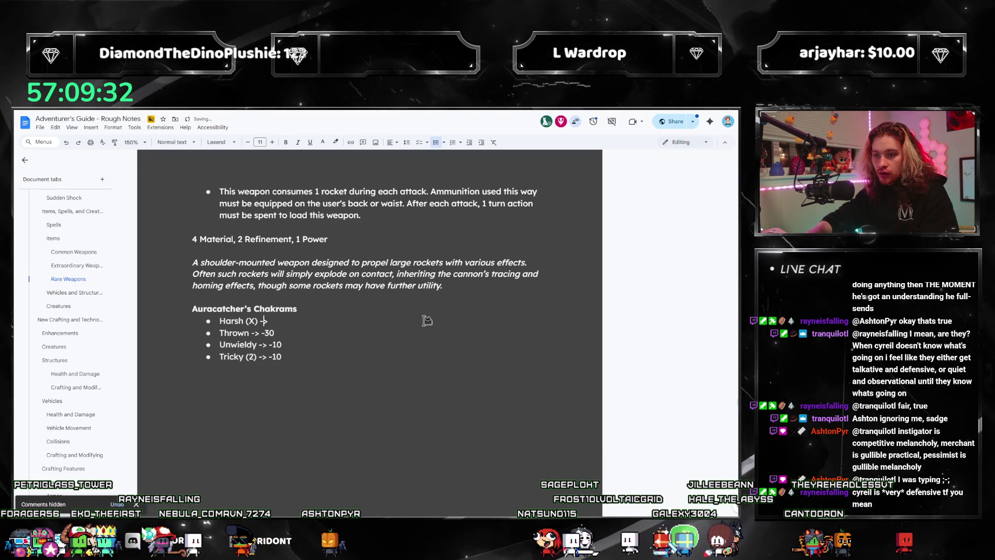
Step: Complete the Harsh line as 'Harsh (10) -> 150'
key(BackSpace)
key(BackSpace)
text(10))
key(End)
text(15)
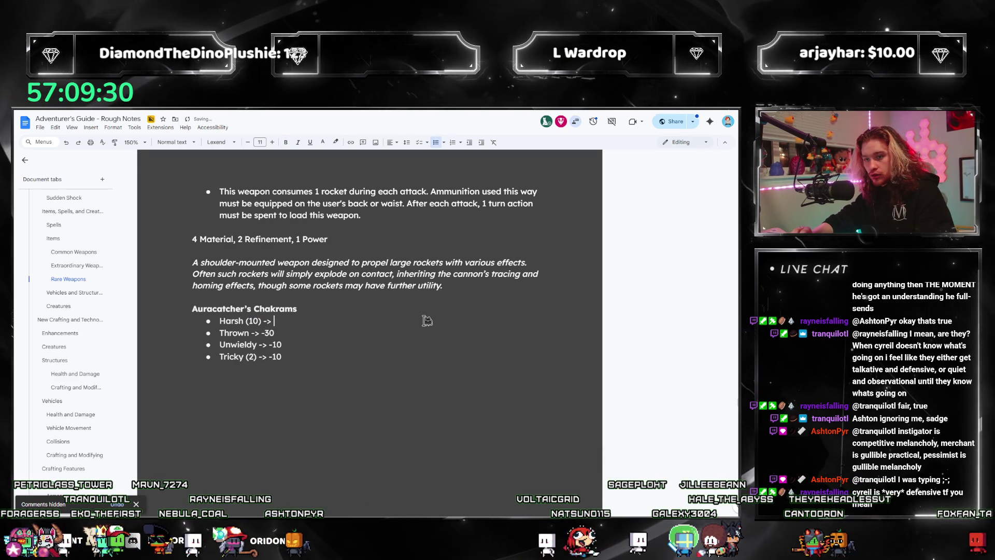
text(0)
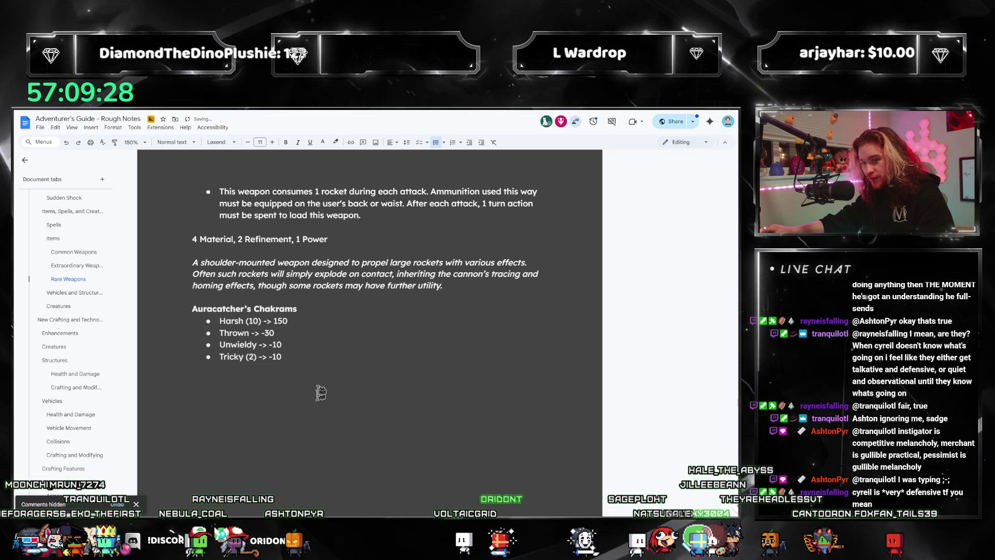
Step: Add the total bullet '100 RP, 14 Stacks' at the end of the chakrams list
click(298, 361)
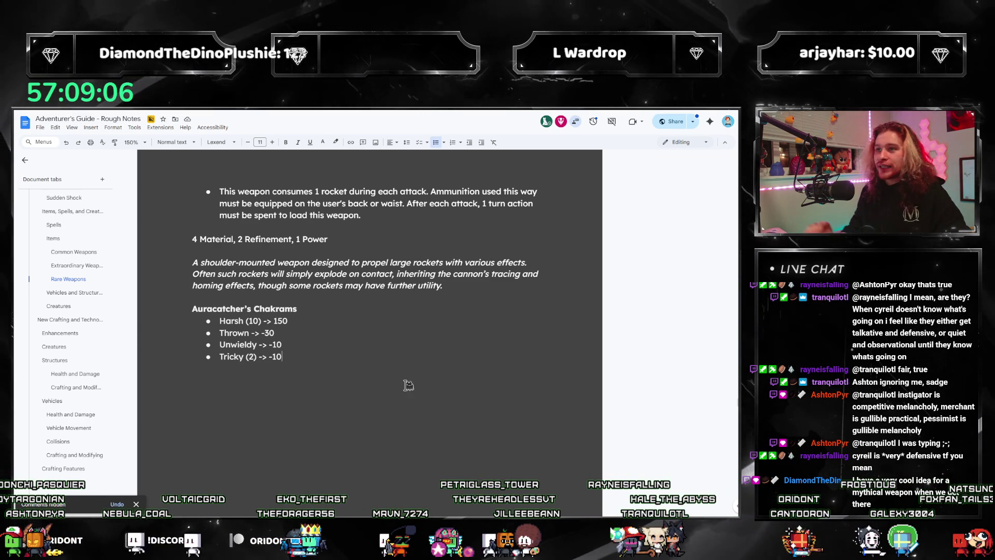
scroll(407, 332, up, 5)
scroll(423, 308, down, 3)
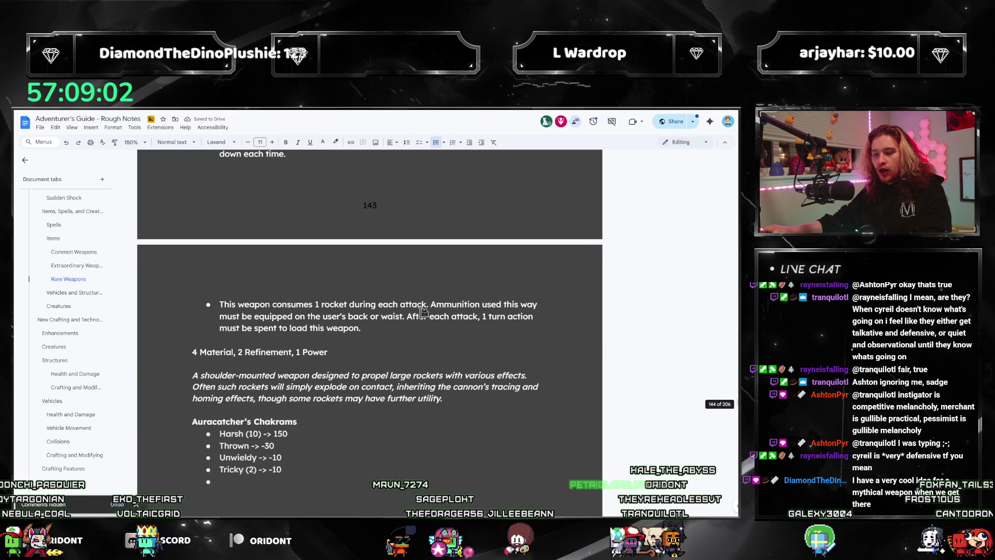
text(10)
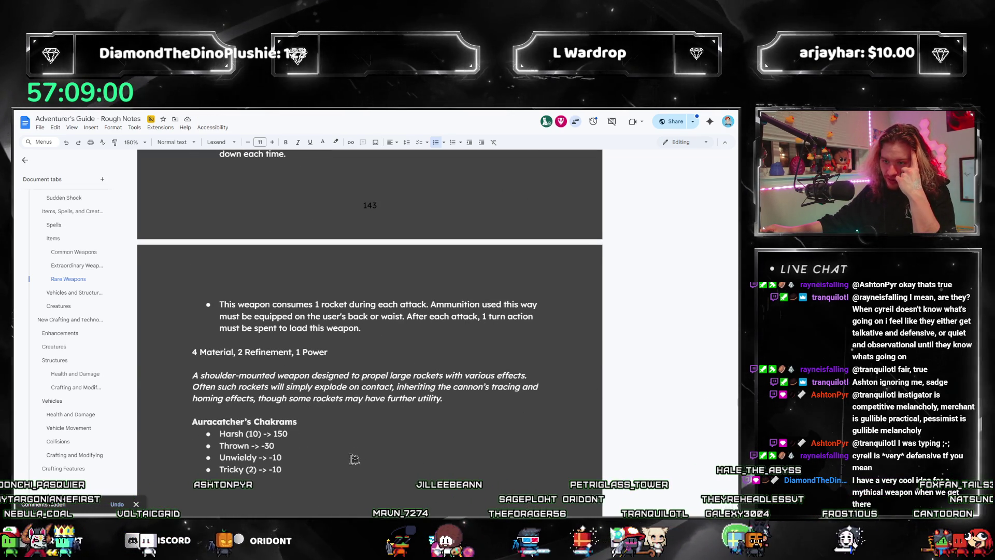
text(0 RP)
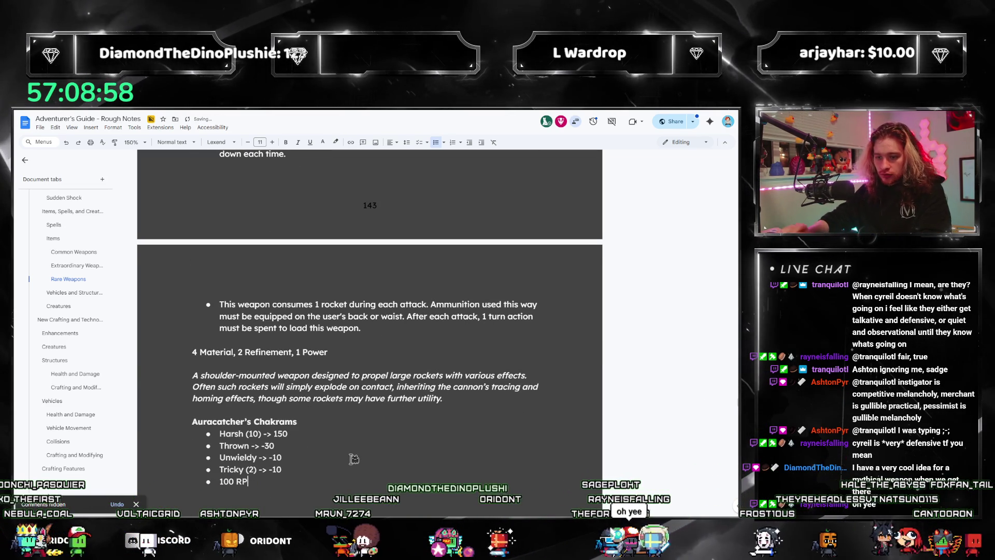
drag(306, 421, 298, 434)
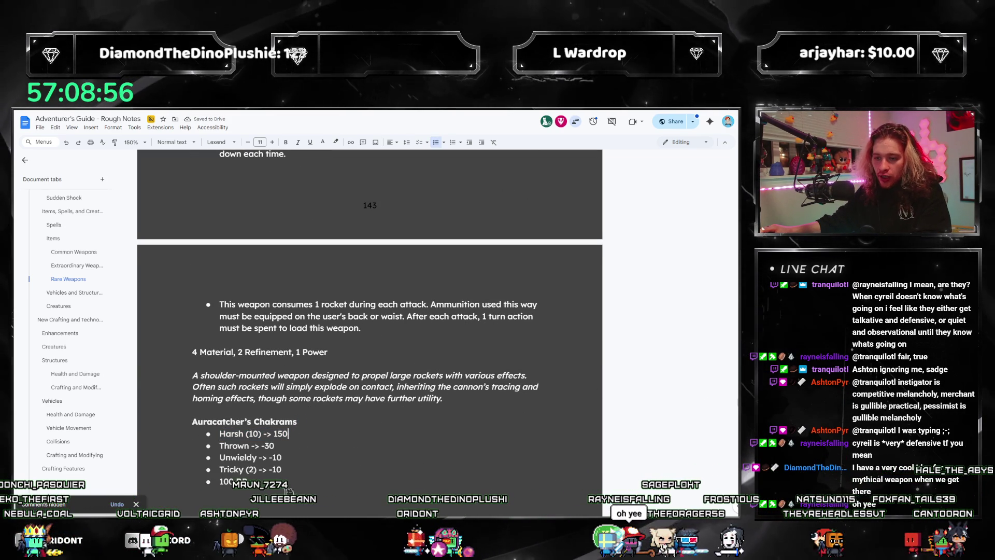
scroll(187, 372, up, 3)
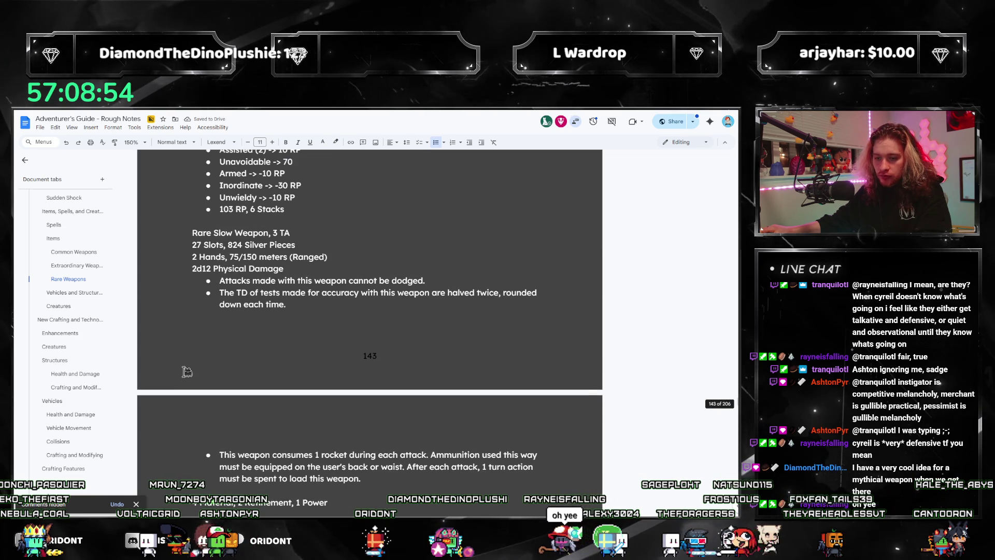
scroll(299, 398, down, 3)
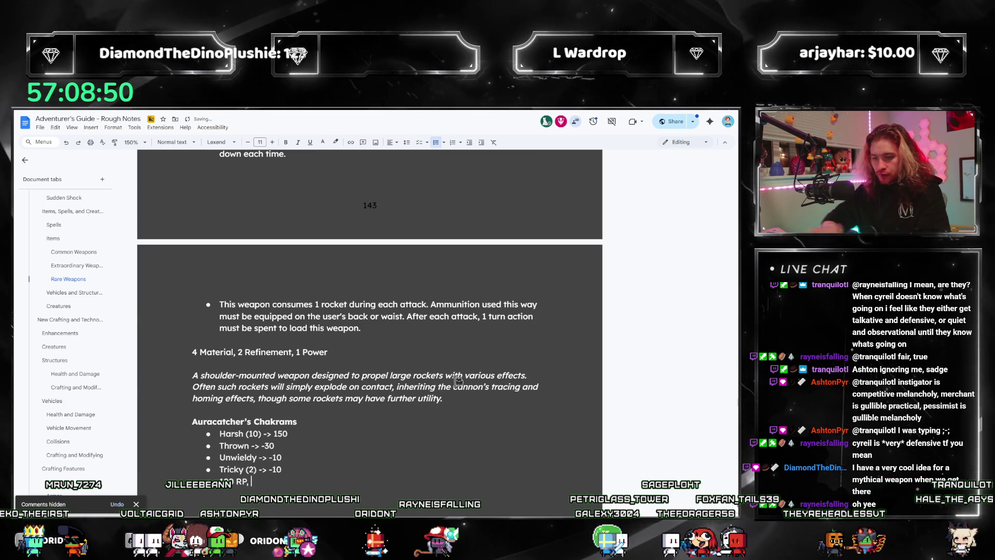
text(14 Stacks)
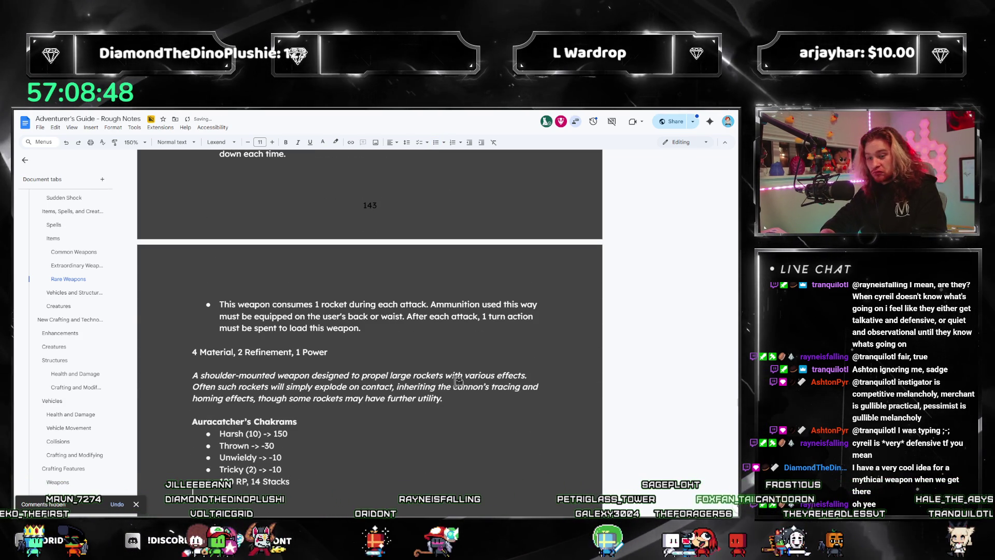
scroll(481, 318, up, 3)
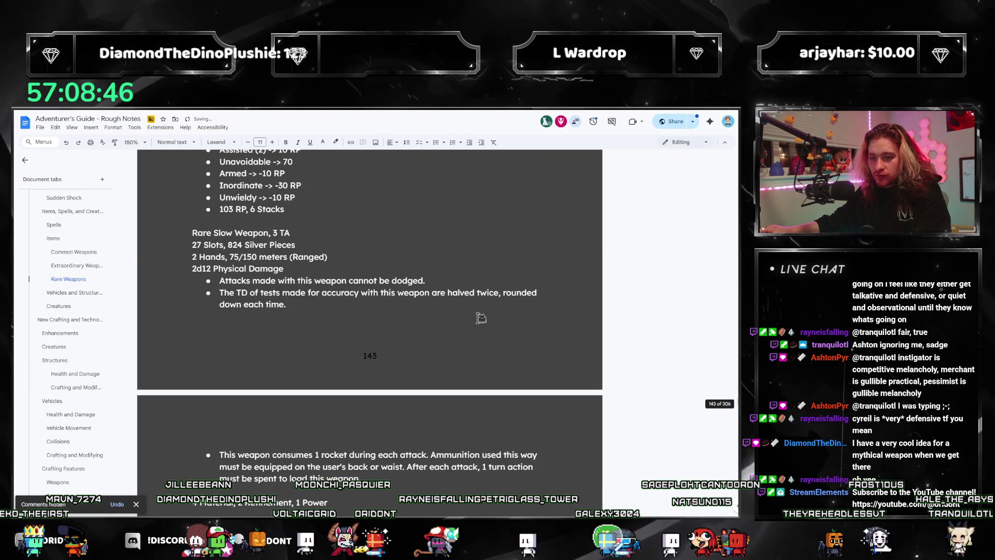
Step: Scroll through the Auracatcher's Chakrams entry to review the new weapon's stat lines
scroll(481, 318, down, 4)
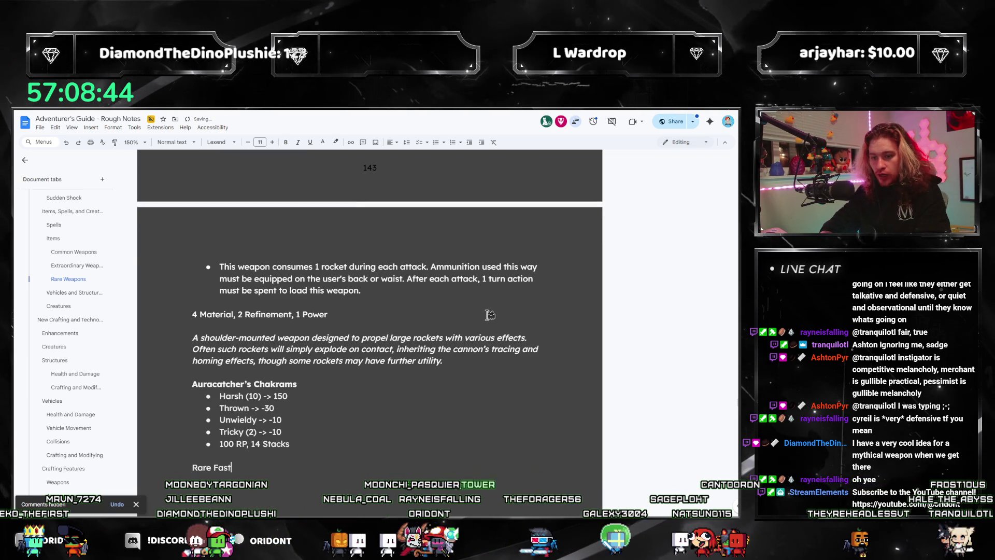
scroll(558, 333, up, 5)
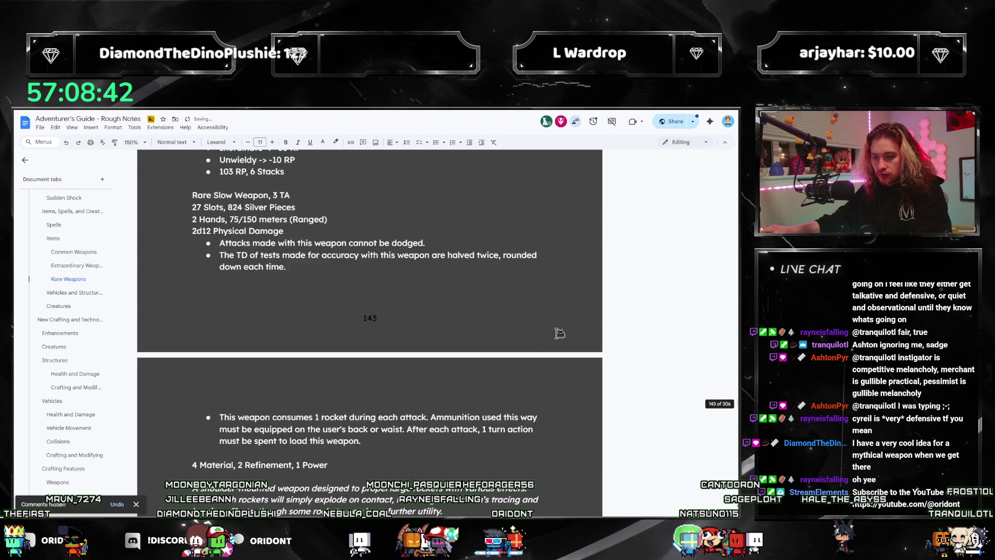
scroll(559, 333, down, 5)
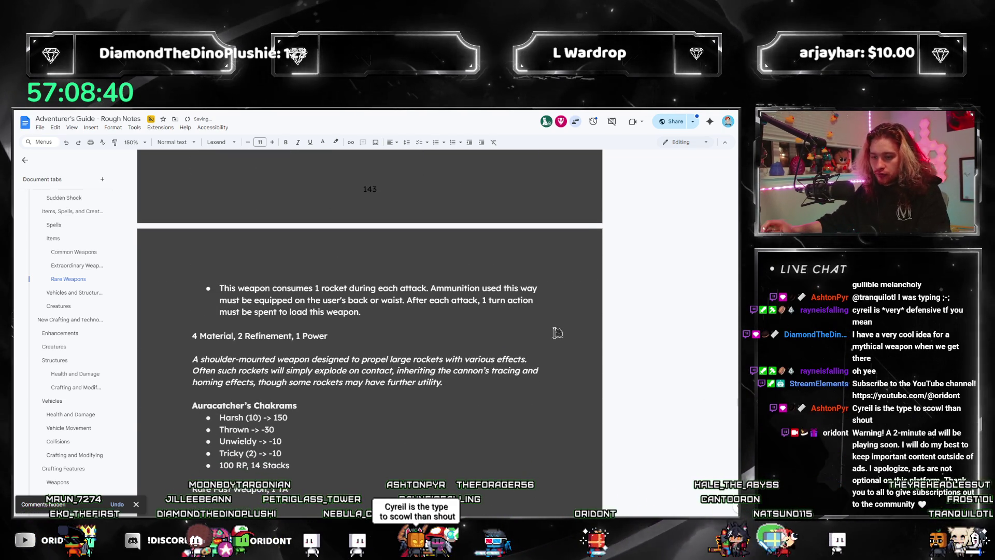
scroll(525, 320, up, 2)
scroll(524, 321, down, 2)
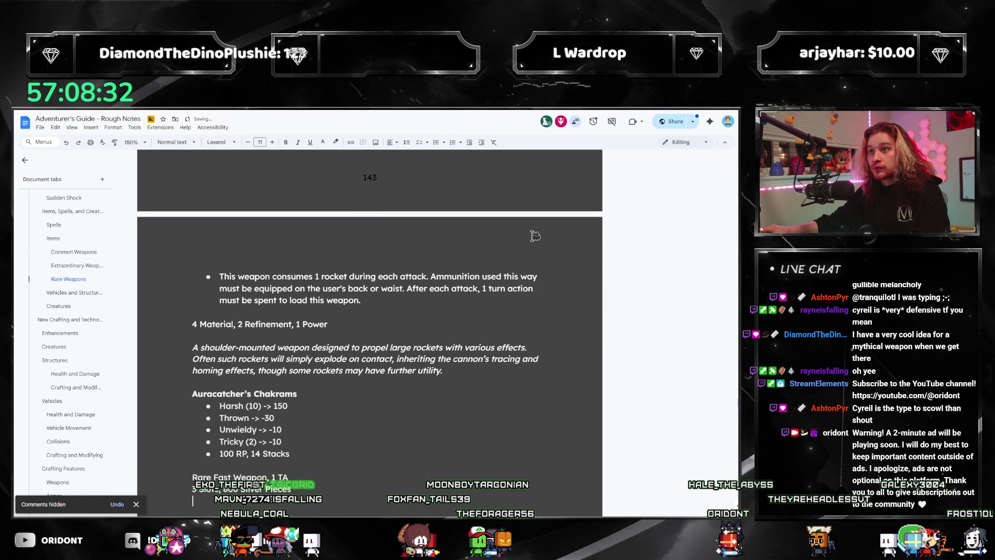
scroll(539, 232, up, 3)
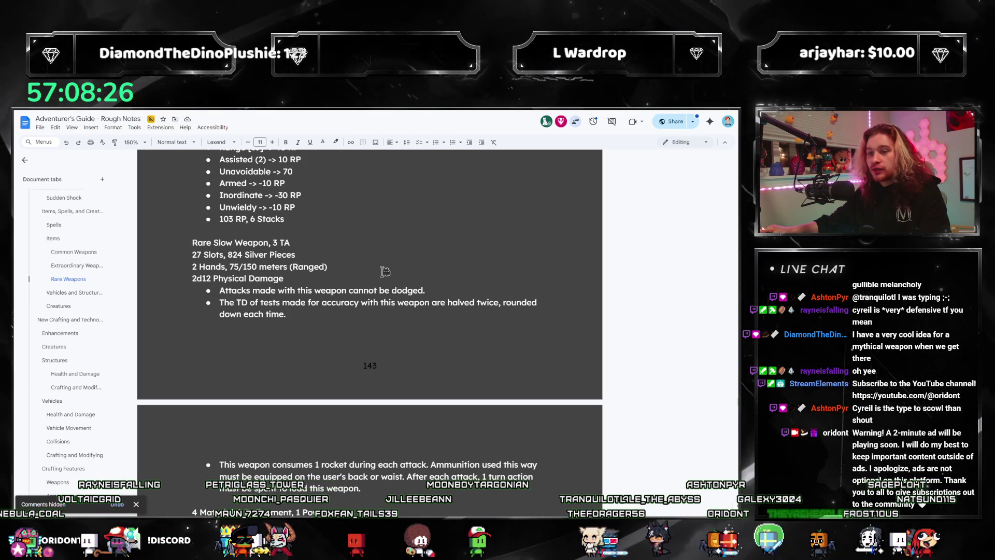
scroll(386, 272, down, 3)
text(2 Hands, 0 meters)
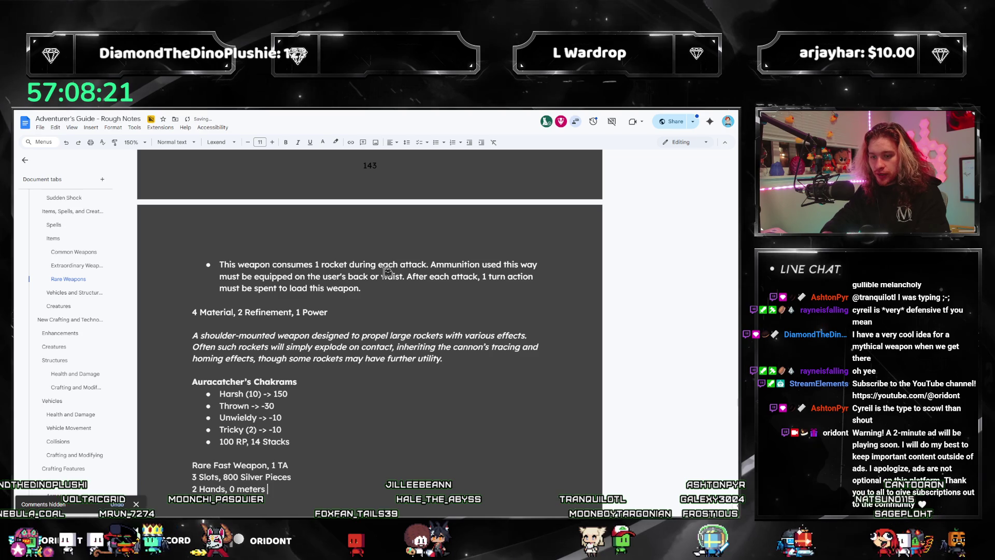
Step: Finish the range line as '0 meters (Melee)' and start a bulleted list below the damage line
text((Melee))
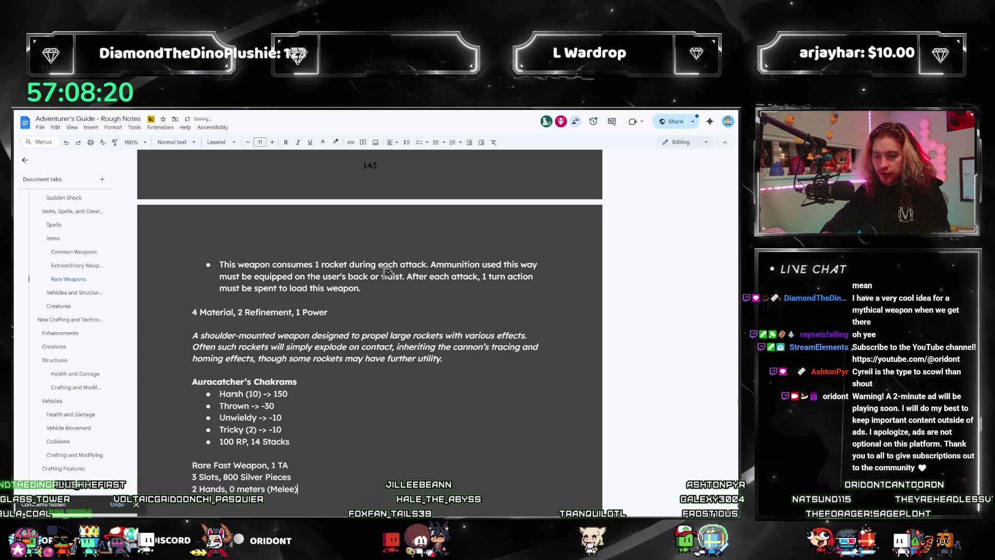
scroll(276, 222, up, 3)
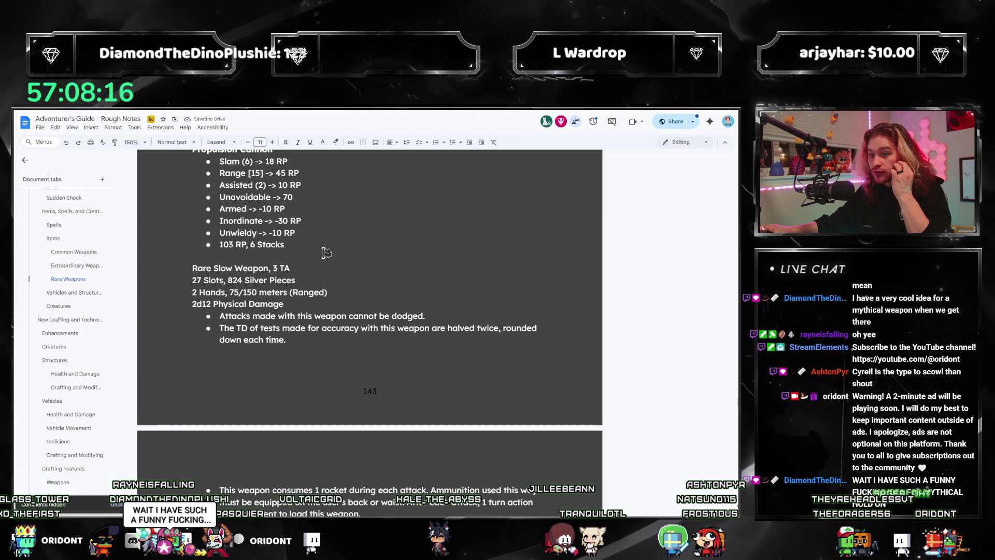
scroll(332, 251, down, 3)
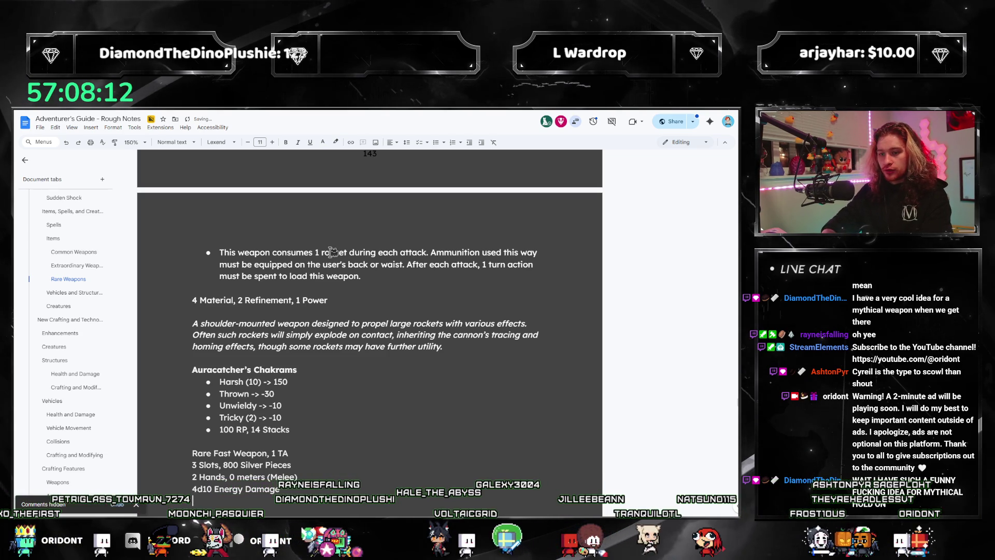
scroll(332, 251, up, 2)
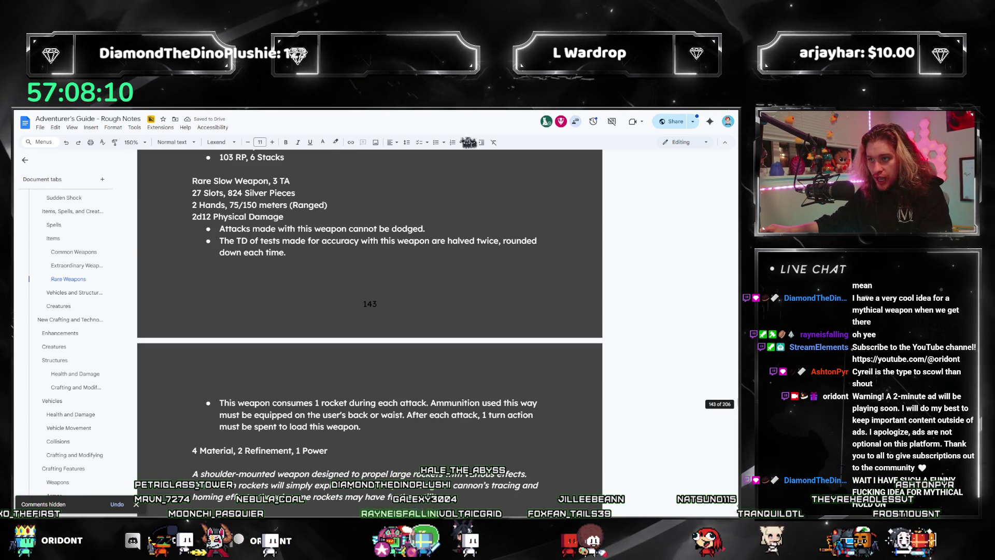
click(437, 143)
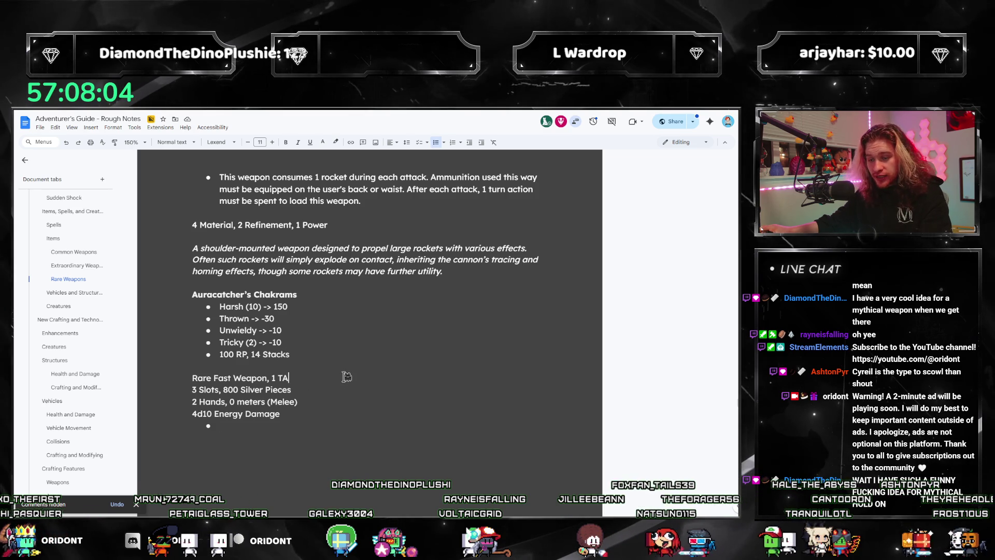
key(ctrl+f)
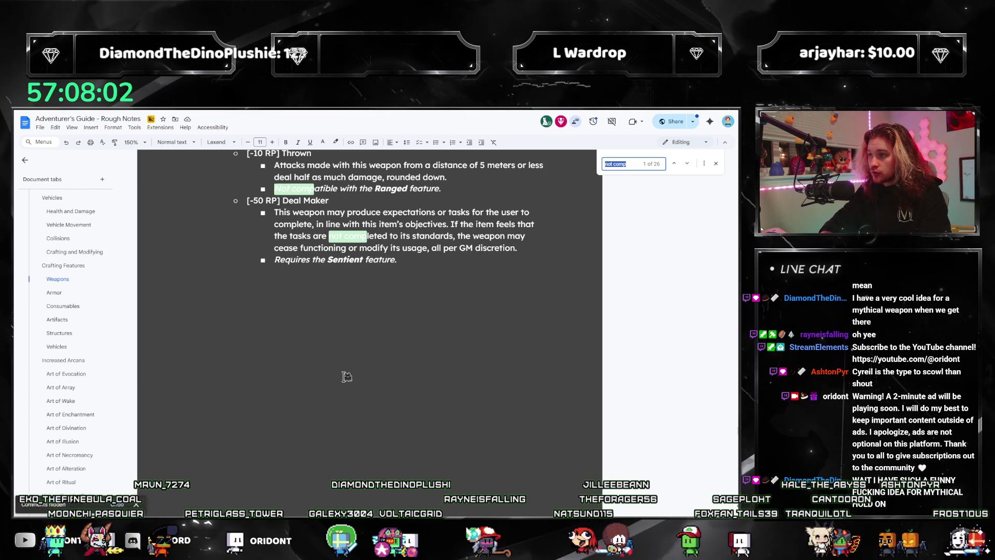
Step: Search for 'intellect', copy its attack-restriction bullet, and set up the 20 Agility rule with an empty bullet above
text(intellect)
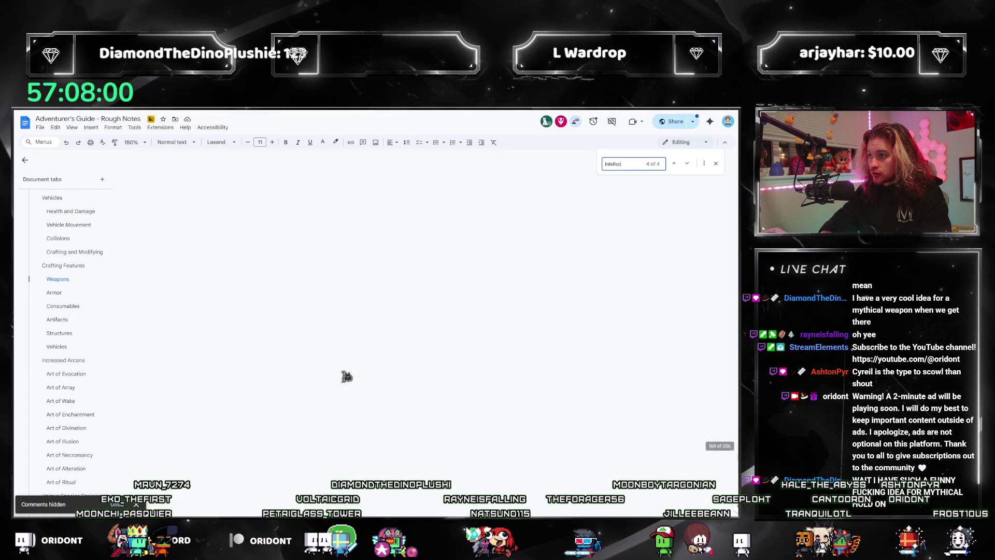
key(Return)
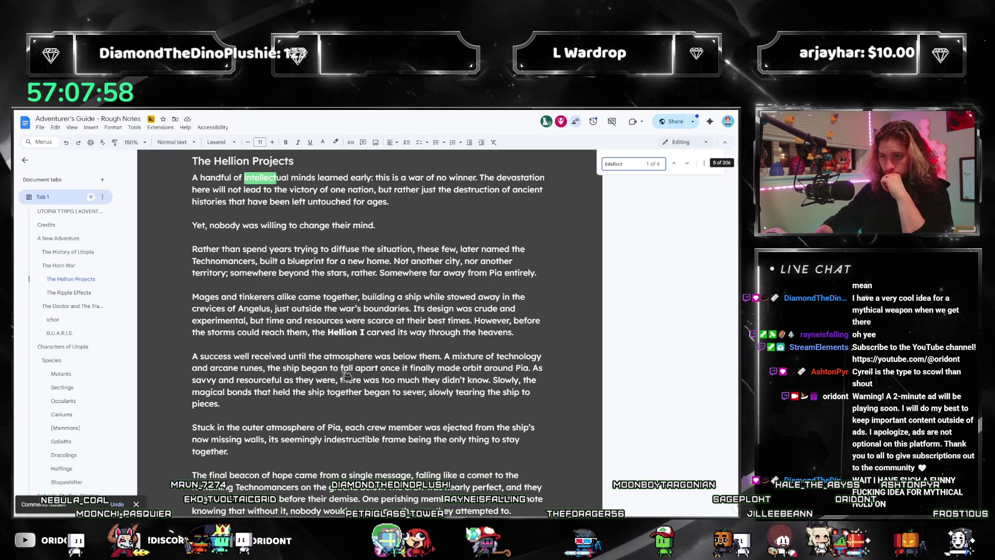
key(Return)
key(Return)
scroll(344, 376, down, 2)
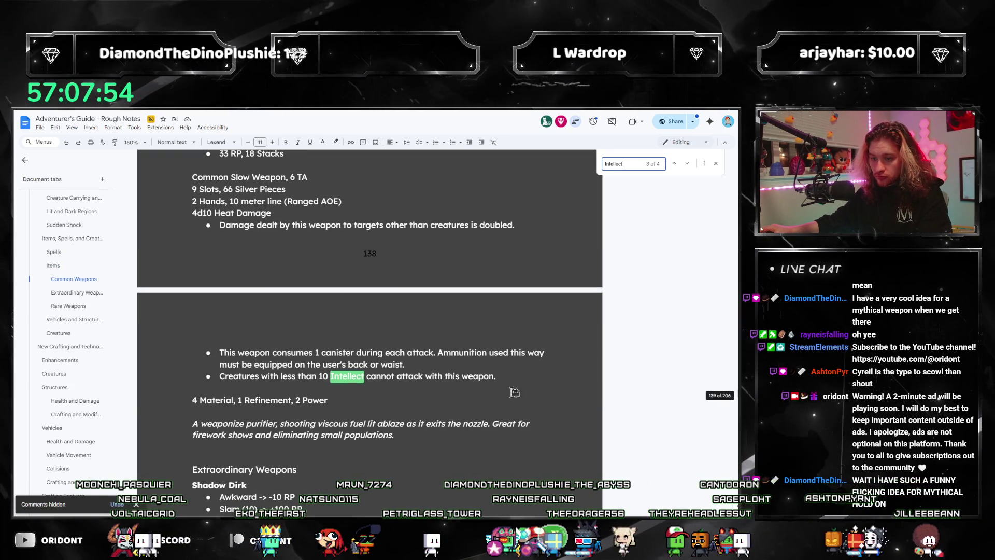
drag(498, 376, 257, 376)
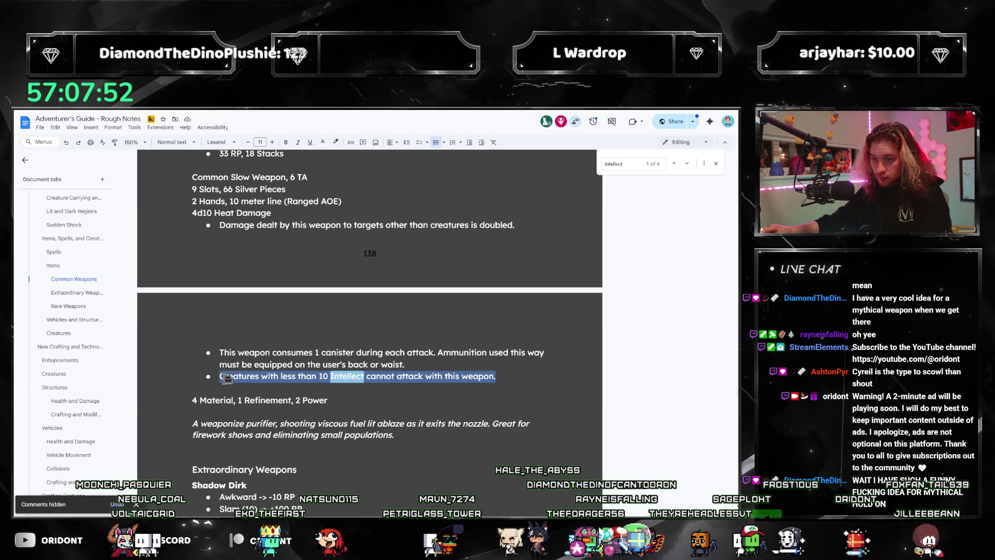
key(Escape)
scroll(363, 311, down, 6)
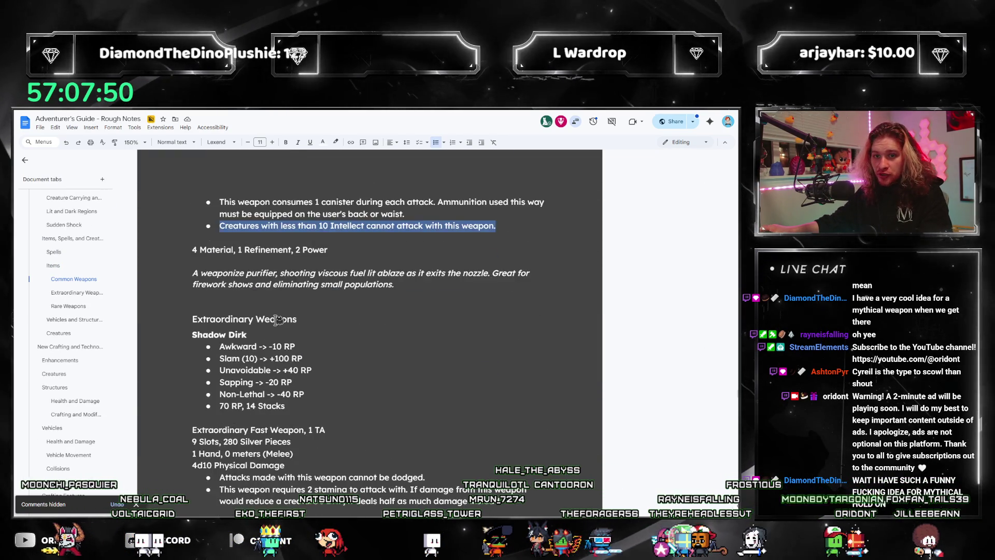
scroll(309, 352, down, 15)
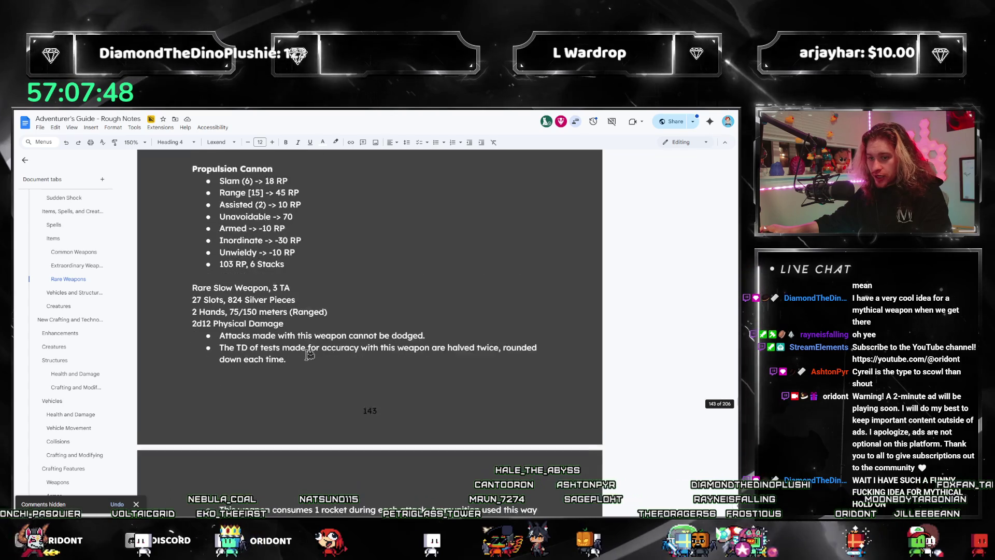
scroll(310, 352, down, 3)
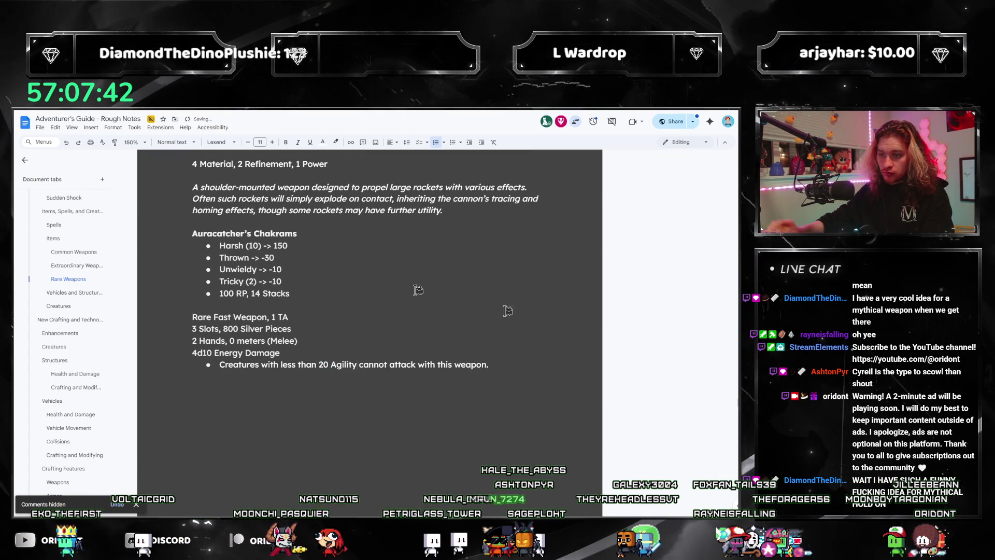
key(Return)
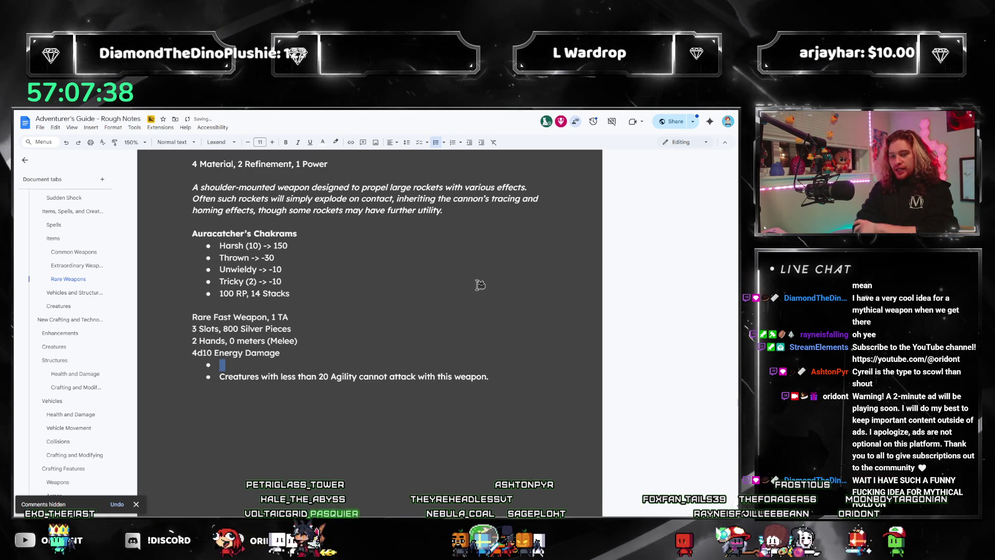
Step: Place the cursor in the new empty bullet and go to the Weapons crafting features tab
click(244, 366)
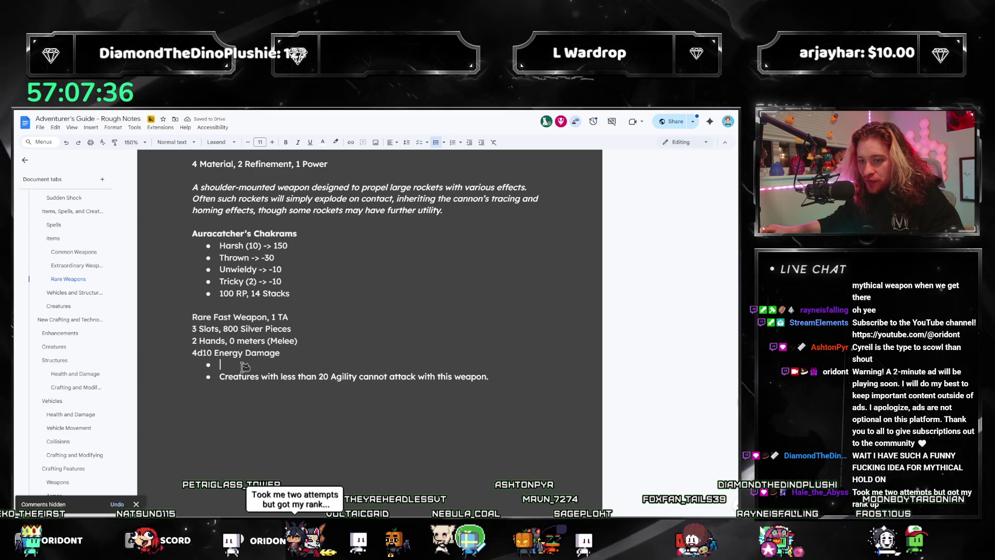
scroll(121, 337, down, 10)
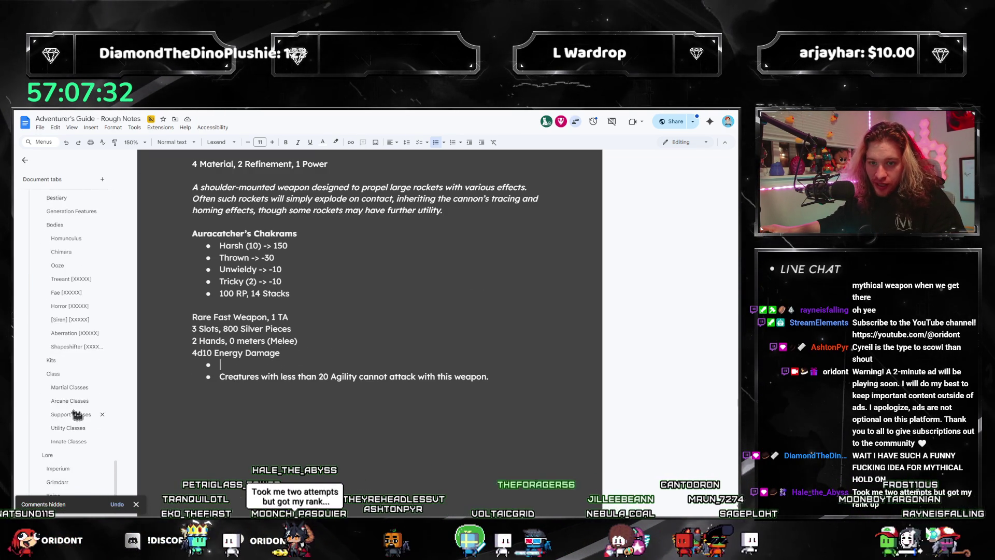
scroll(77, 394, up, 6)
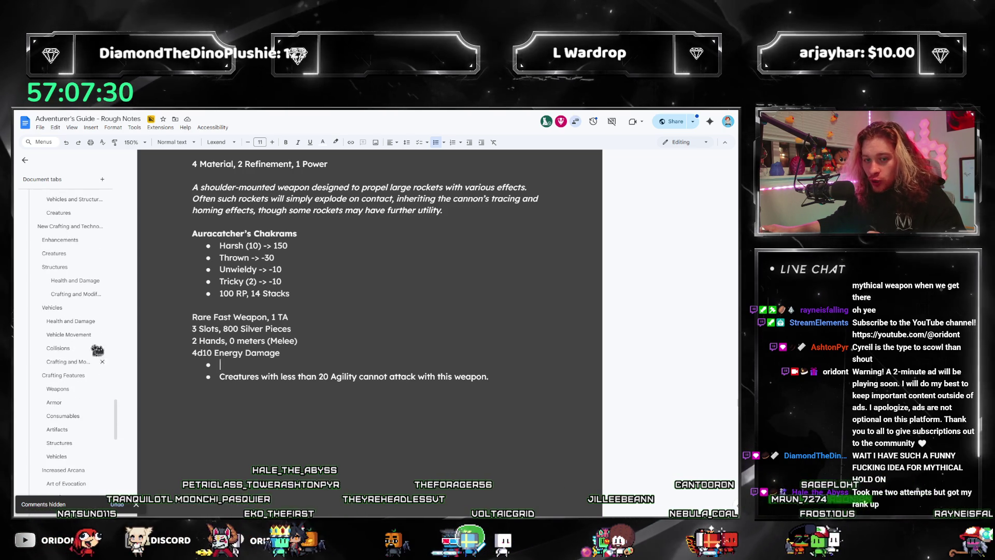
scroll(78, 383, up, 8)
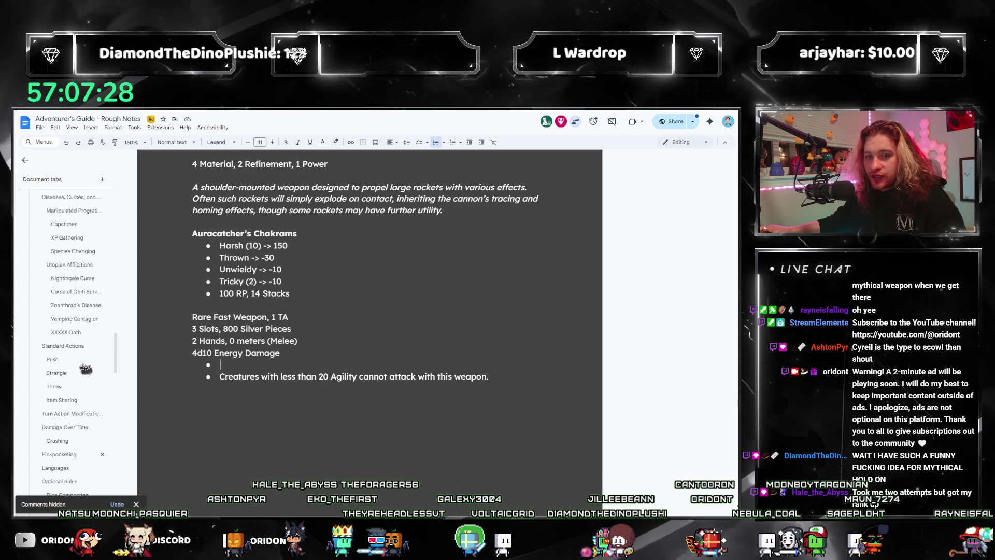
scroll(83, 295, down, 5)
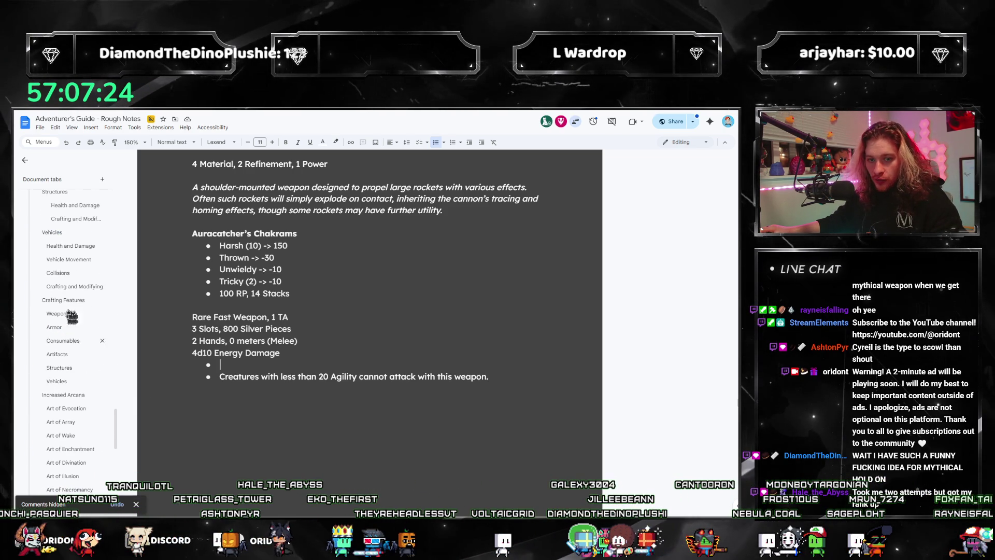
click(67, 314)
Step: Copy the Thrown rule from the Weapons tab and paste it into the chakrams' empty bullet
scroll(418, 326, down, 15)
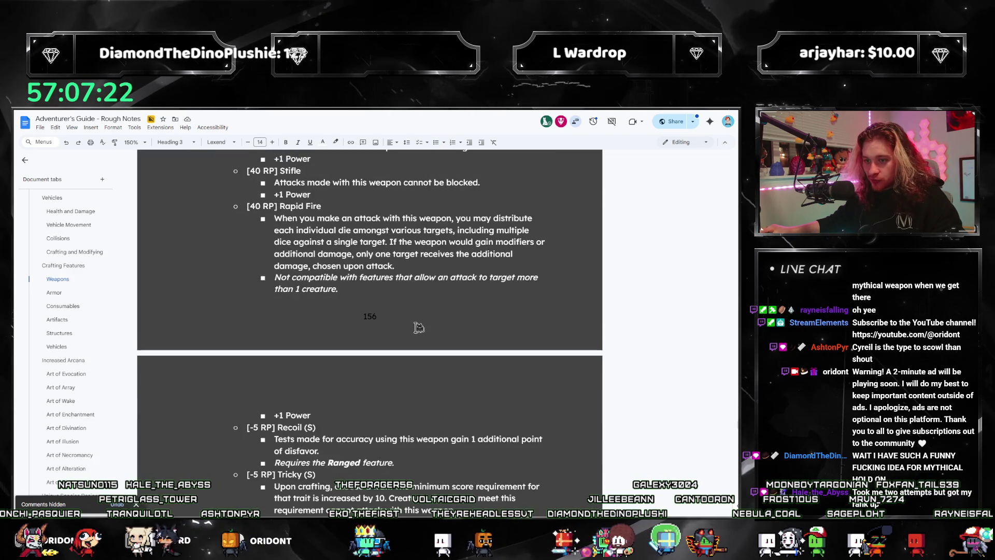
scroll(418, 326, down, 3)
mouse_move(291, 265)
mouse_down()
mouse_move(275, 275)
mouse_move(273, 265)
mouse_up()
key(ctrl+c)
scroll(65, 329, up, 6)
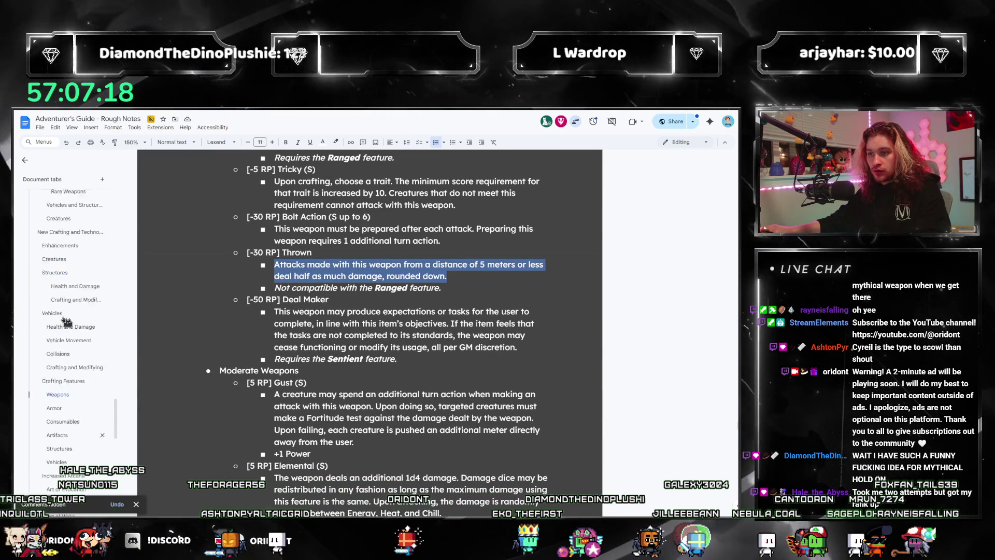
scroll(65, 331, up, 5)
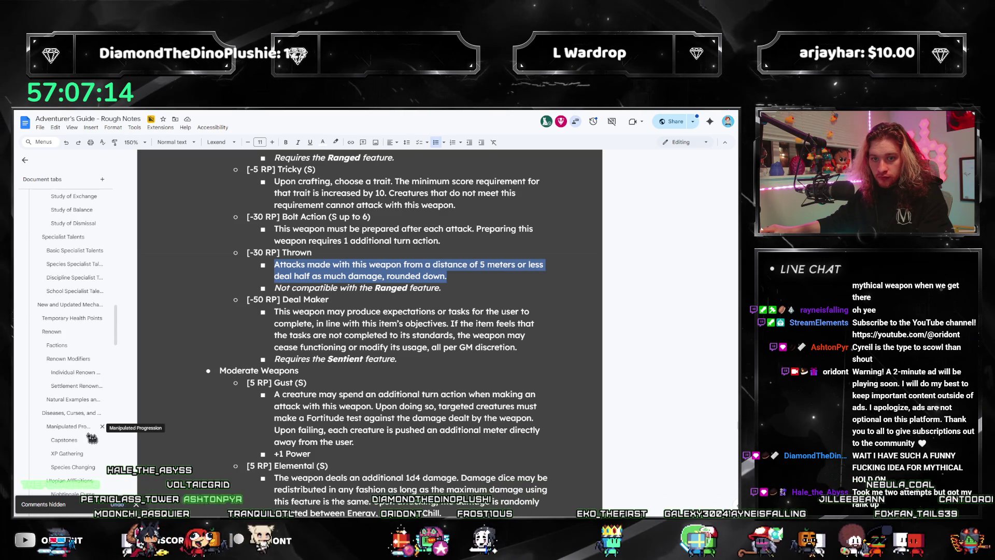
scroll(92, 437, down, 10)
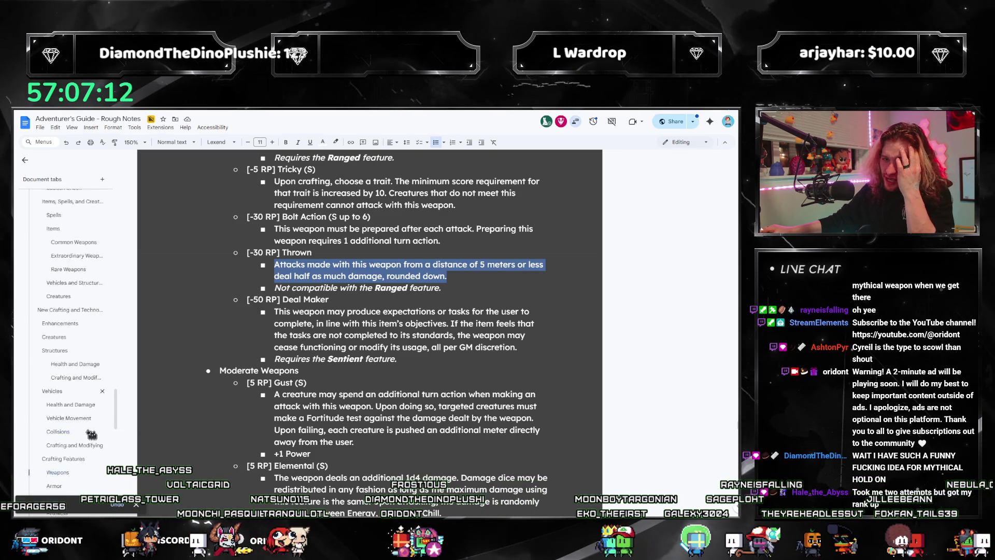
scroll(90, 429, down, 10)
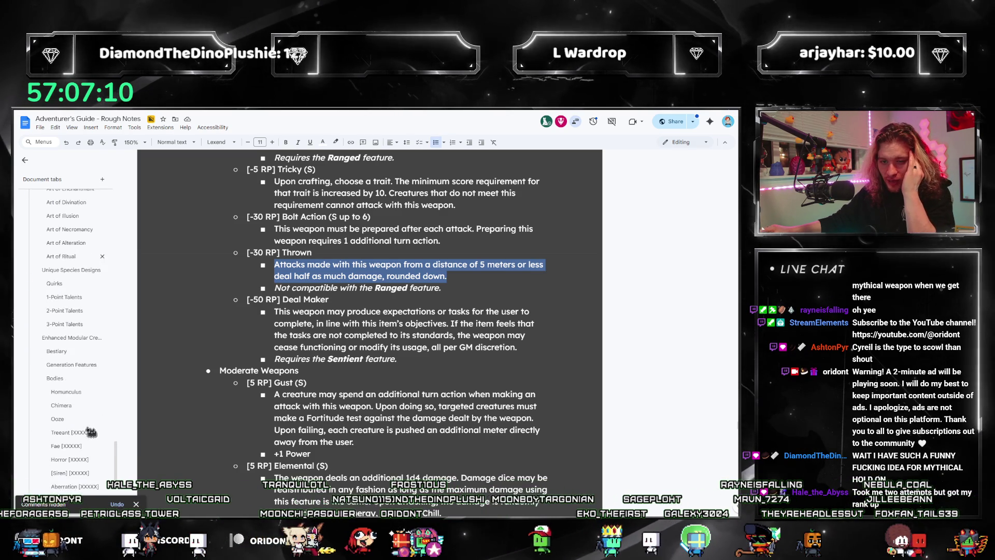
scroll(88, 394, up, 10)
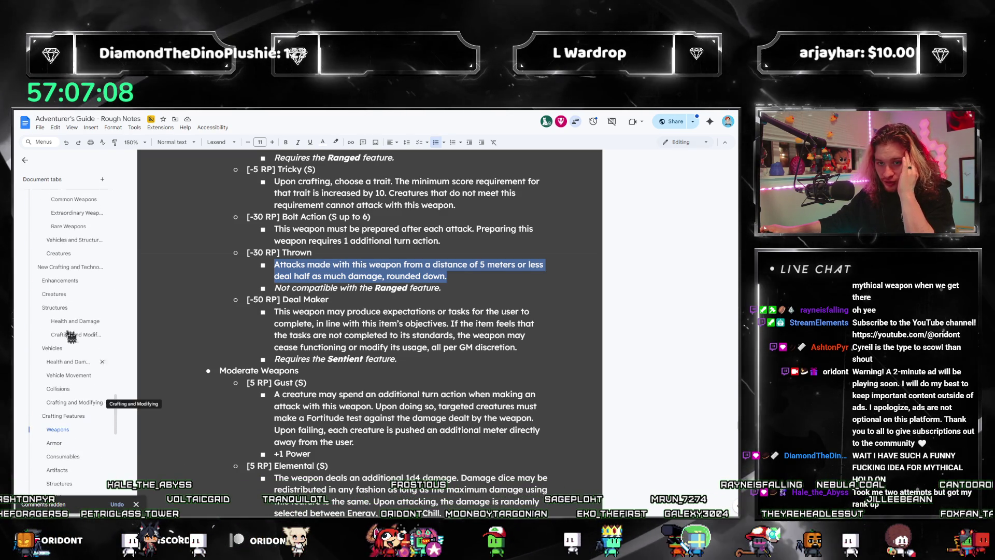
scroll(63, 297, up, 3)
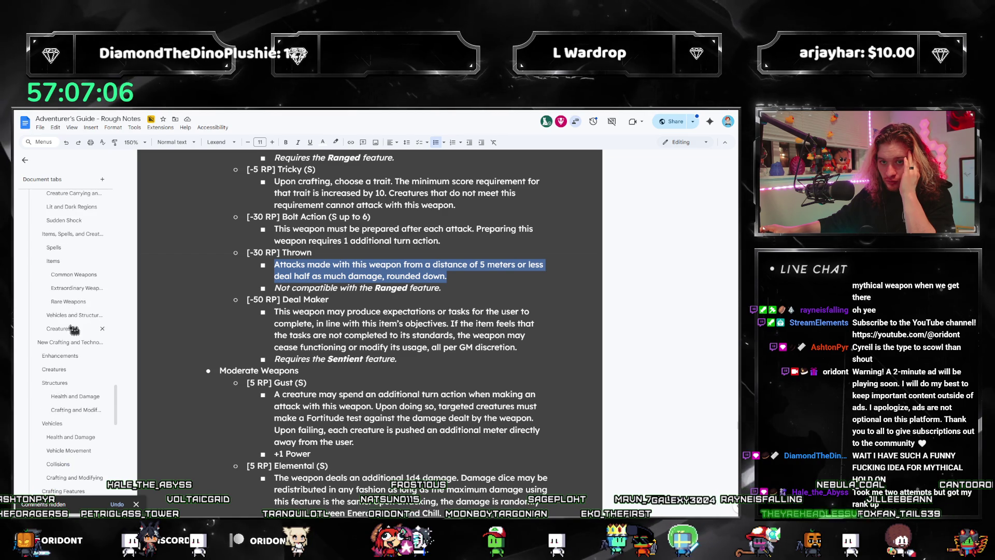
click(61, 302)
scroll(321, 371, down, 15)
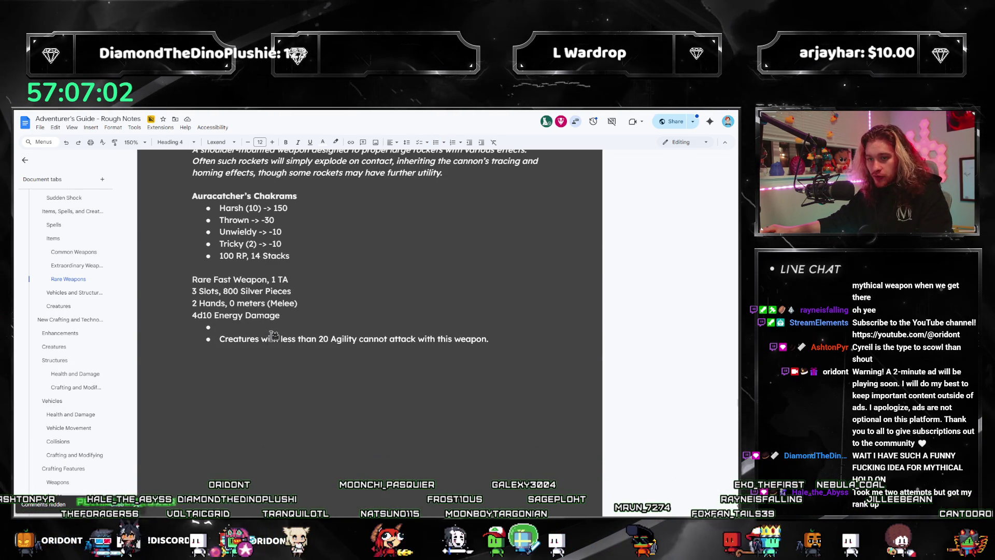
key(ctrl+v)
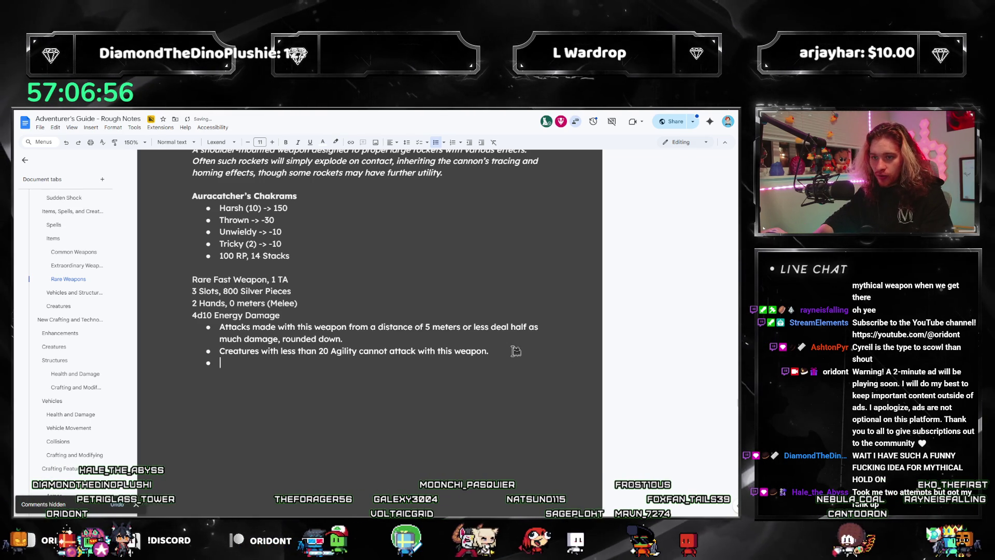
Step: Review the chakrams entry, then switch to the Utopia PDF rulebook at page 160's weapon features
scroll(346, 294, up, 2)
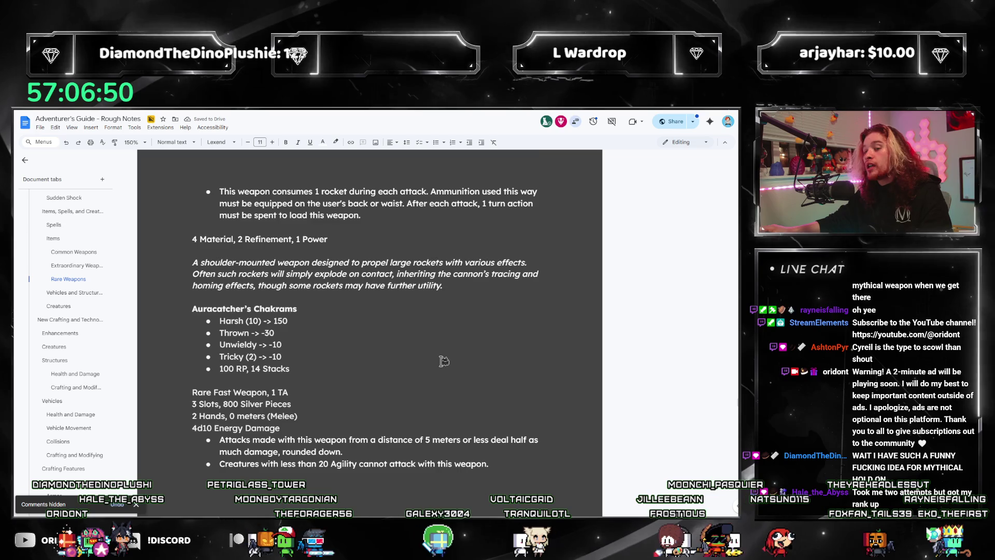
scroll(456, 332, down, 1)
scroll(438, 347, up, 1)
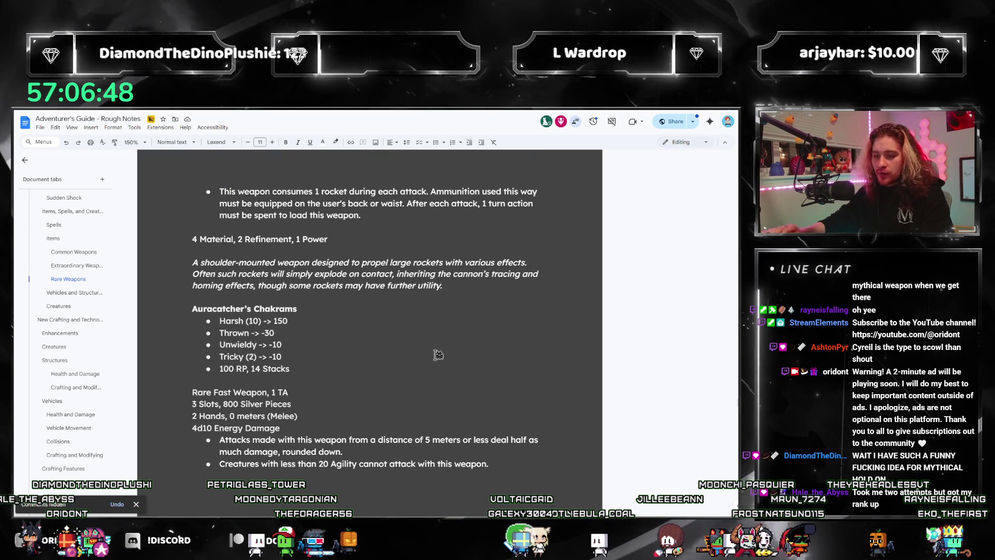
key(alt+Tab)
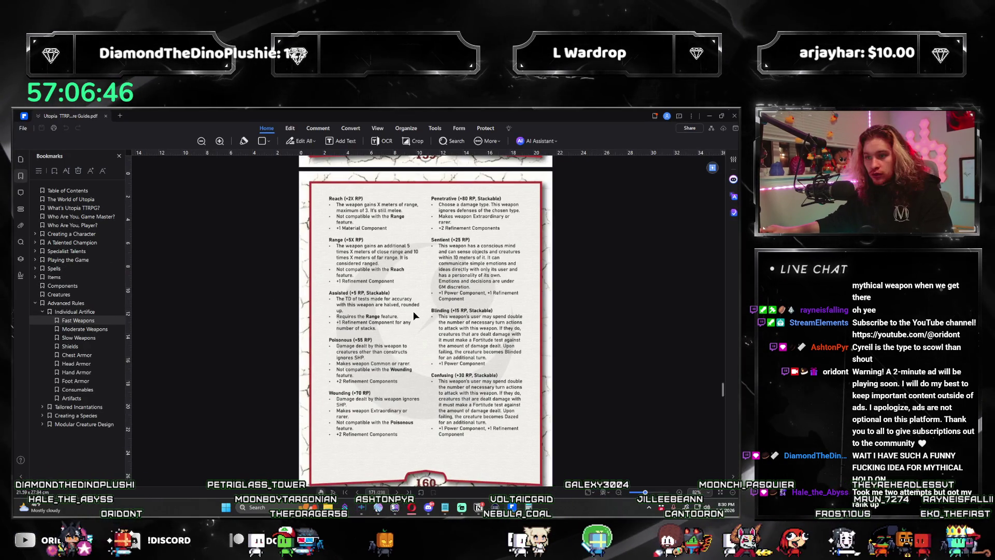
Step: Check the Fast Weapons crafting cost in the PDF, then return to the notes document
scroll(414, 314, up, 6)
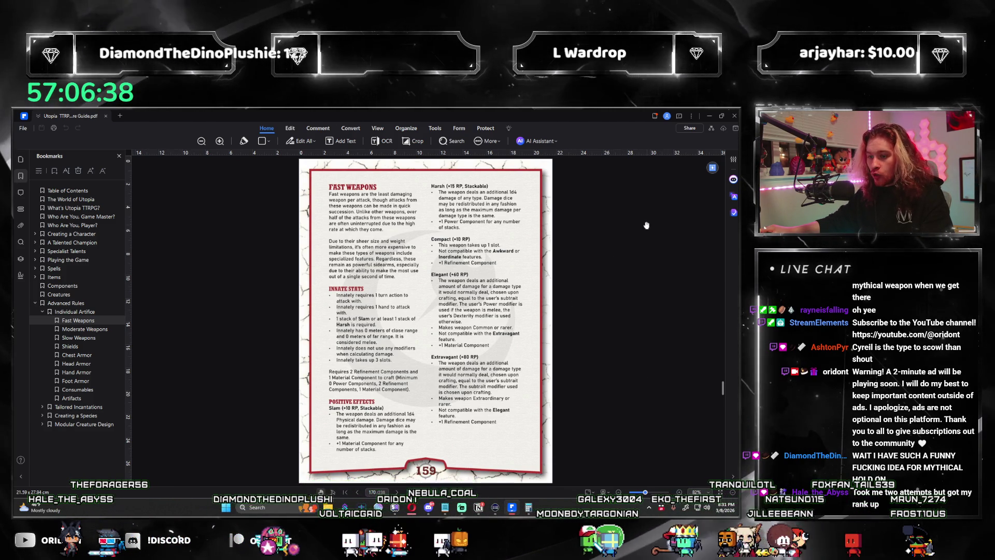
click(709, 116)
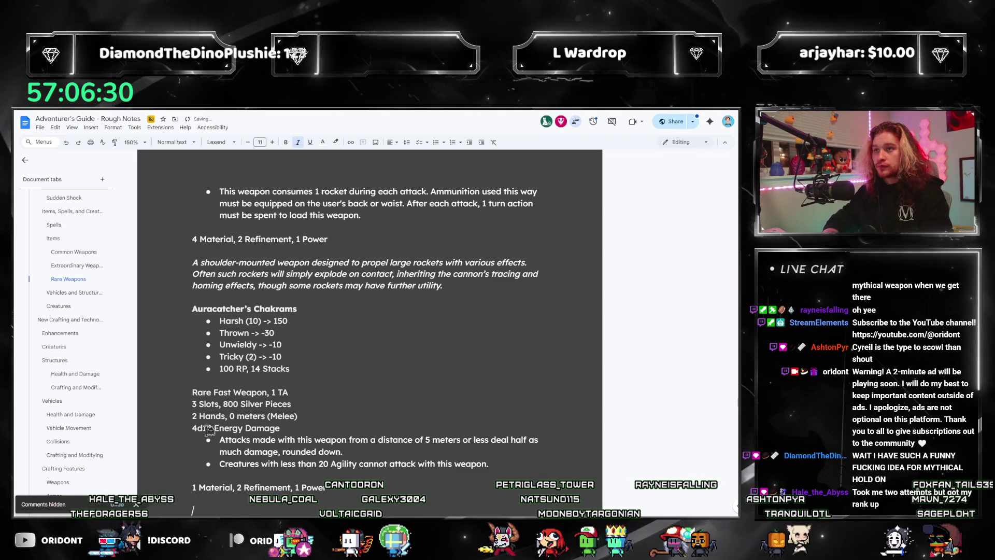
key(ctrl+i)
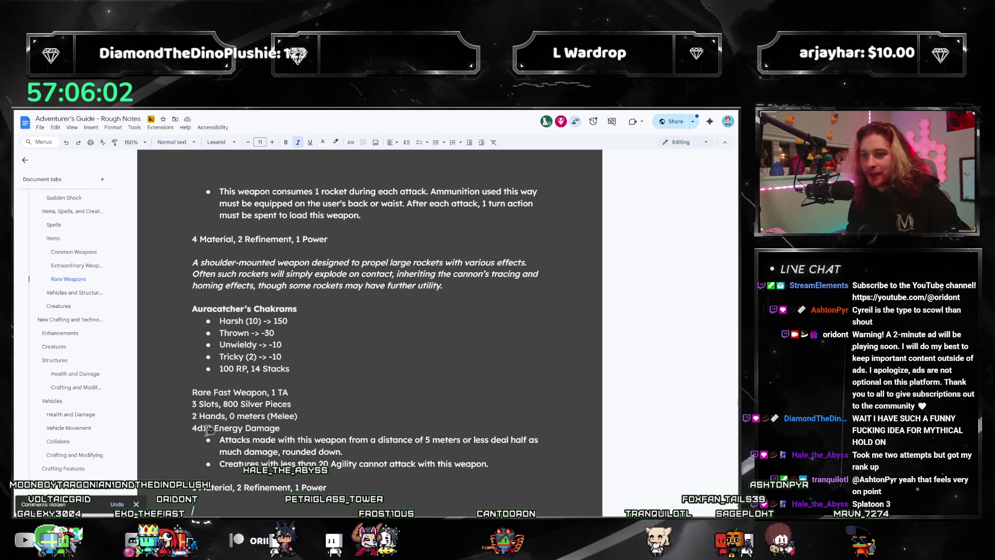
Step: Write the italic description of paired chakrams joined by an electric arc, thrown exceptionally fast
key(Return)
key(Return)
text(A)
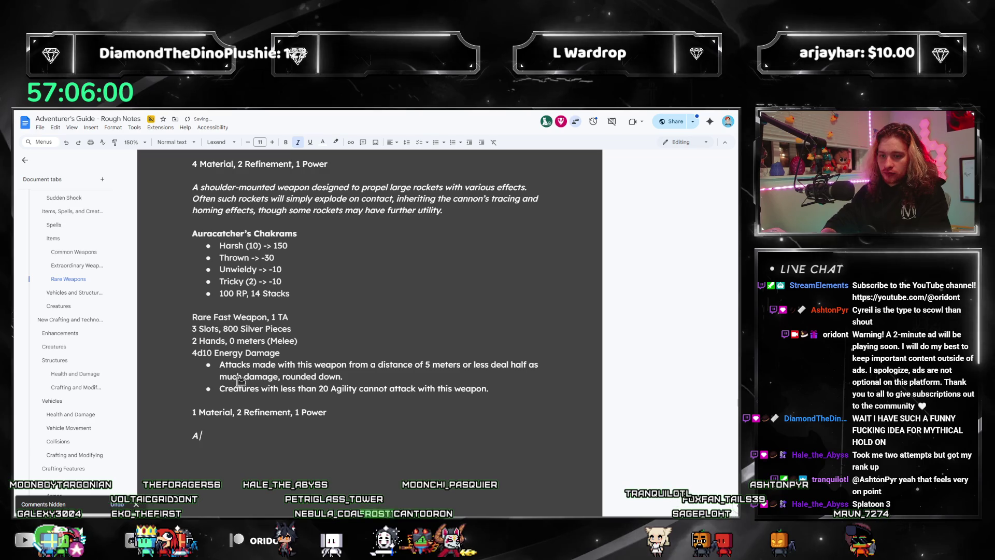
text( pair of ch)
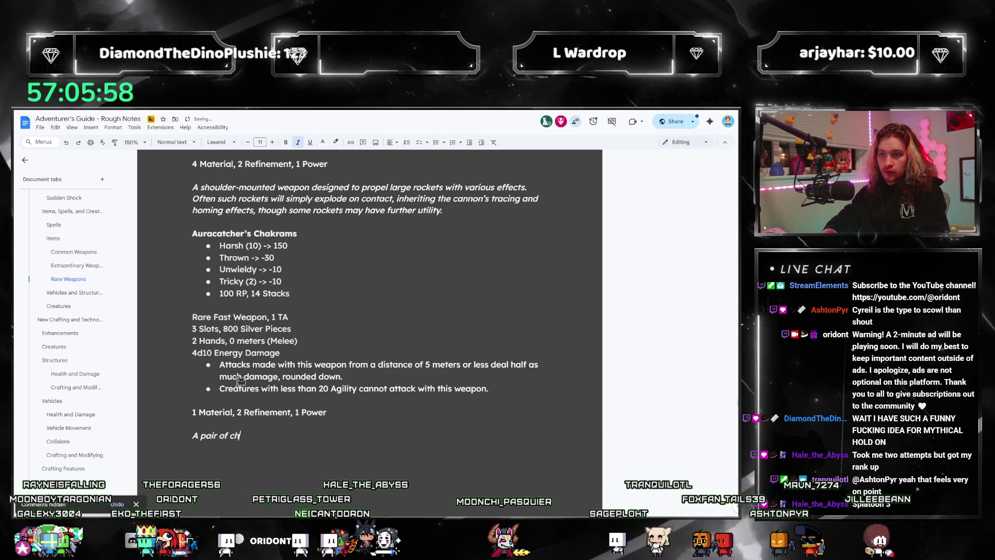
text(akrams with)
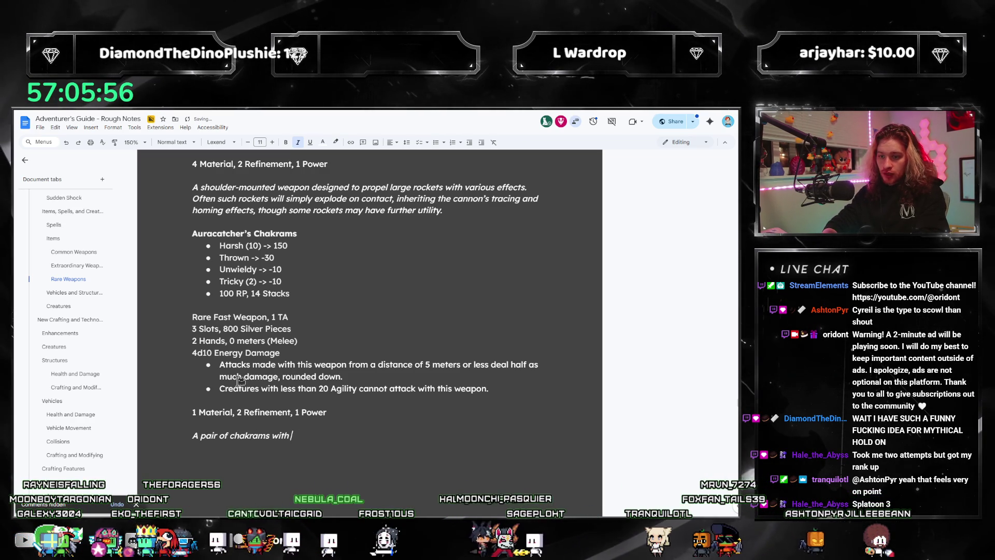
text( arc attaching the t)
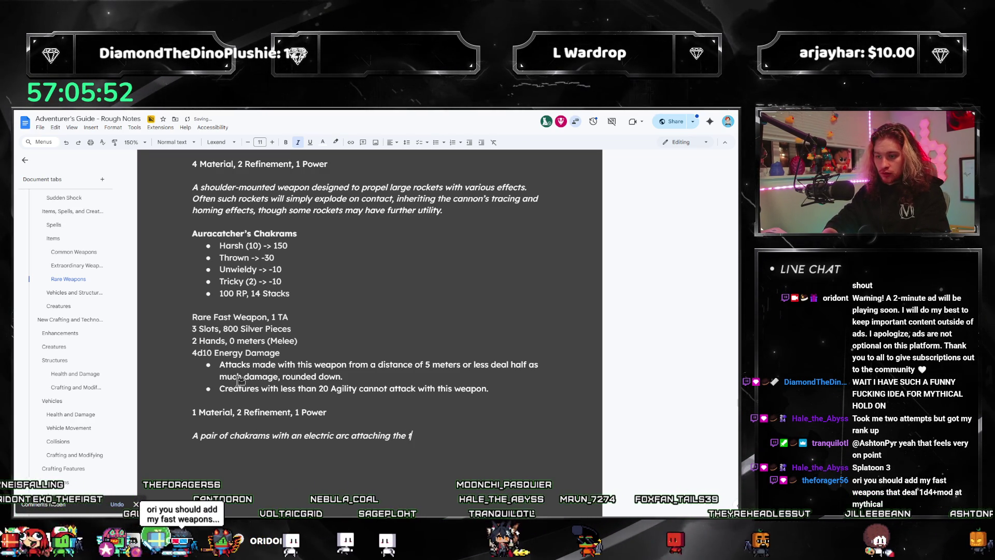
text(eneve)
text(n. )
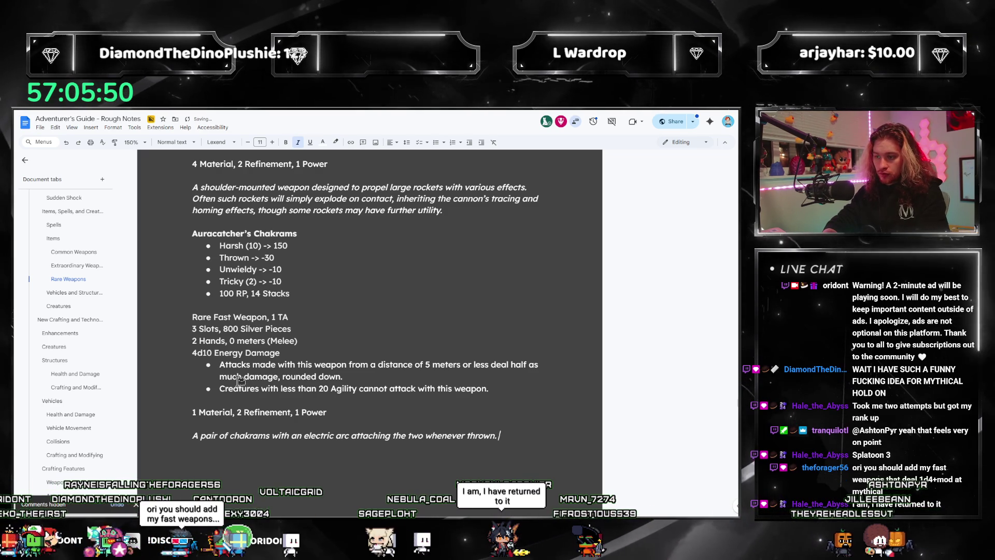
text(The weapon)
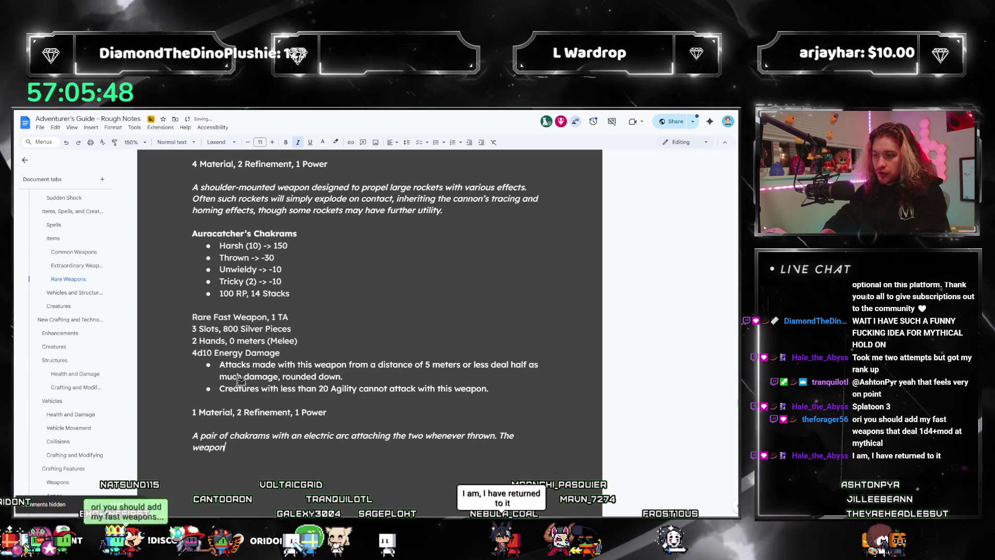
text('s intention is to catch foes within the ar)
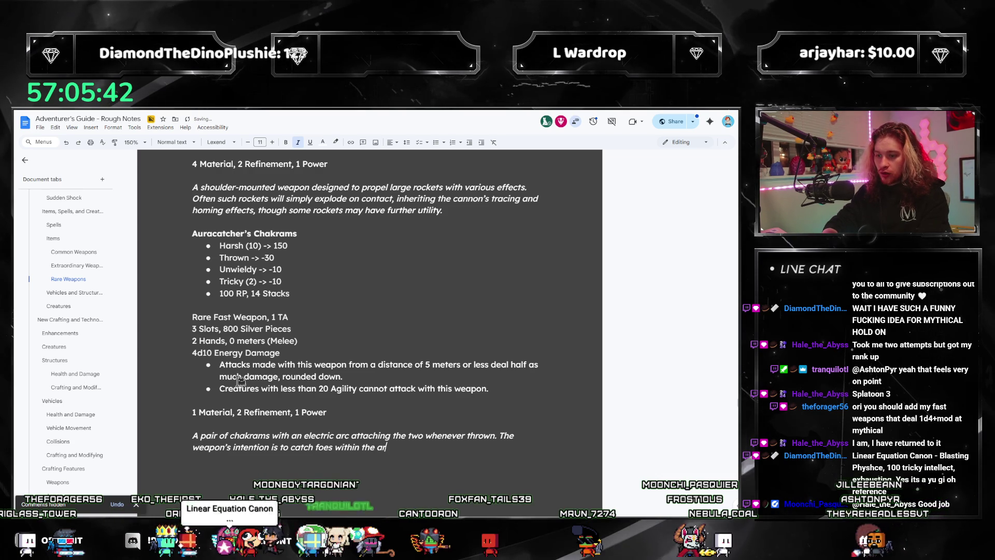
text(ical arc betw)
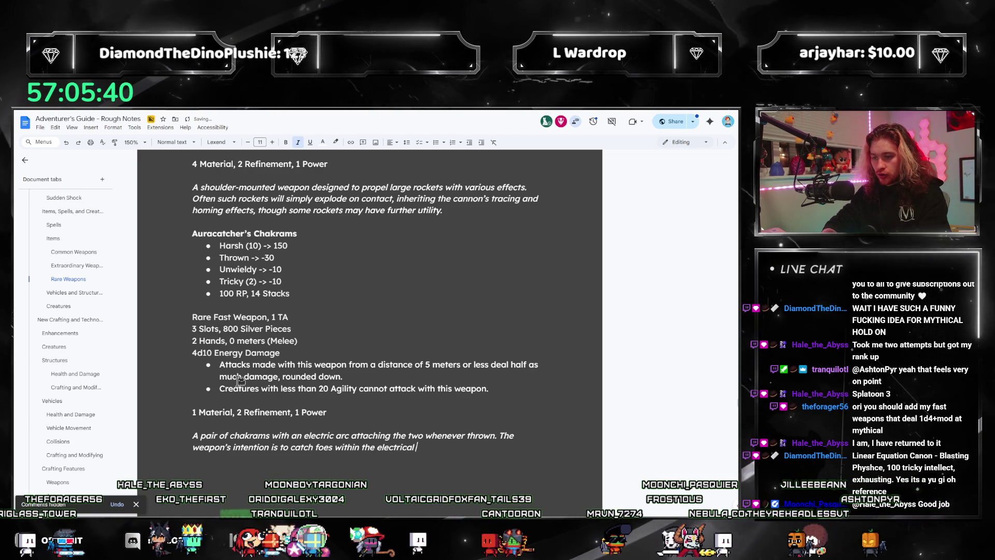
text(een them, and thos)
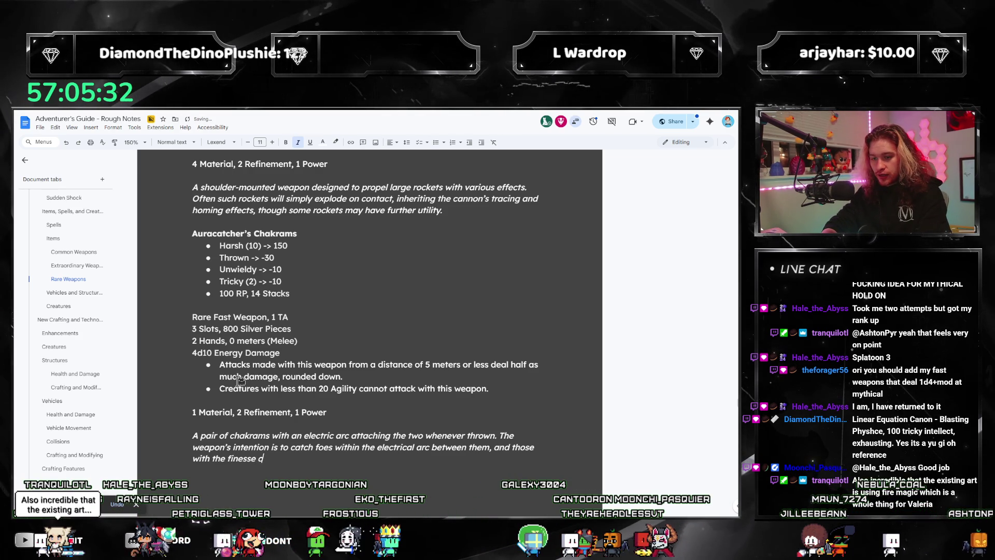
text(e)
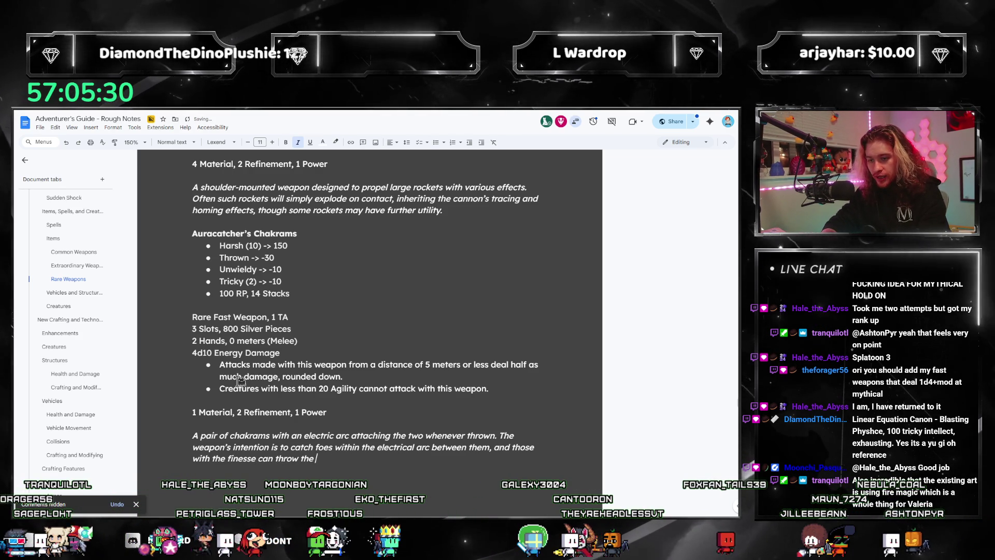
text(m exceptionally fast.)
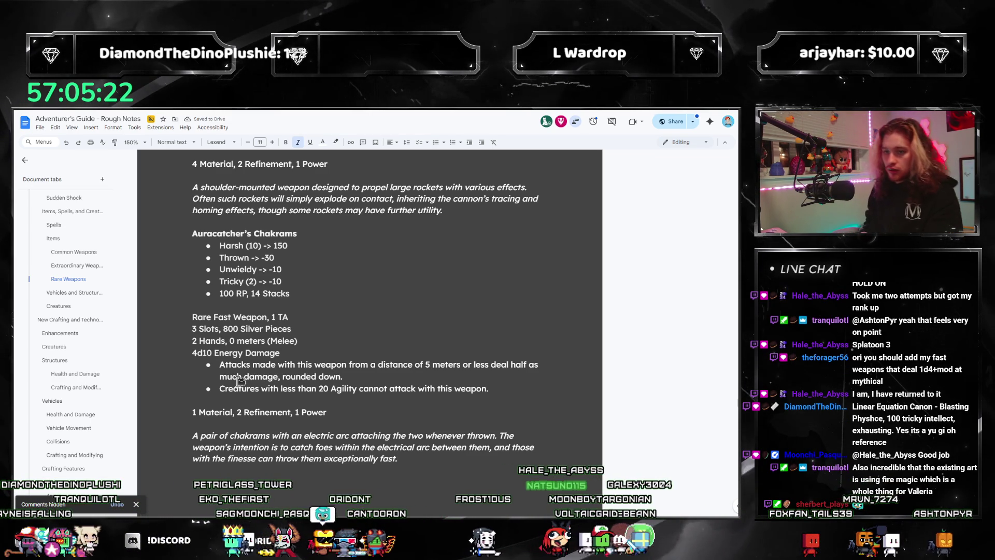
click(207, 353)
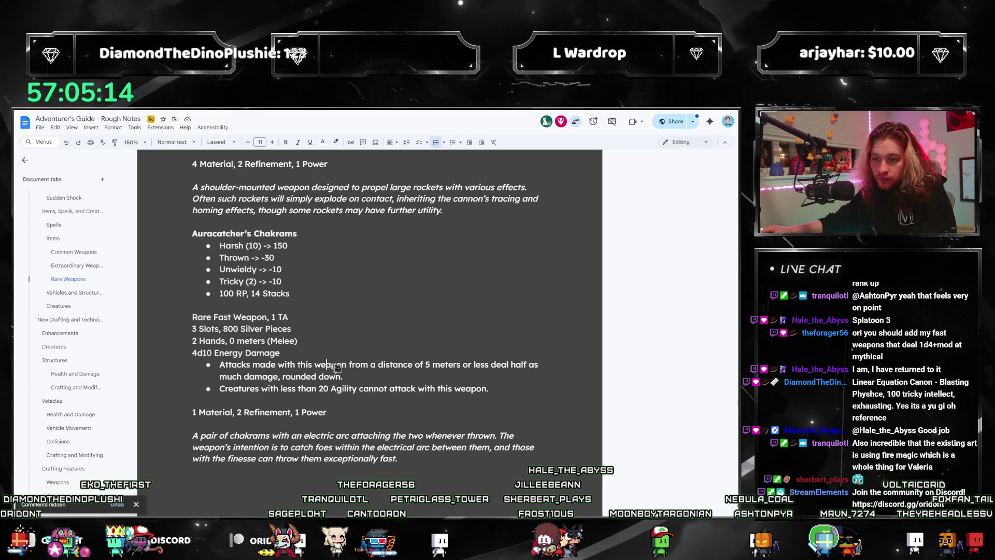
scroll(334, 368, up, 2)
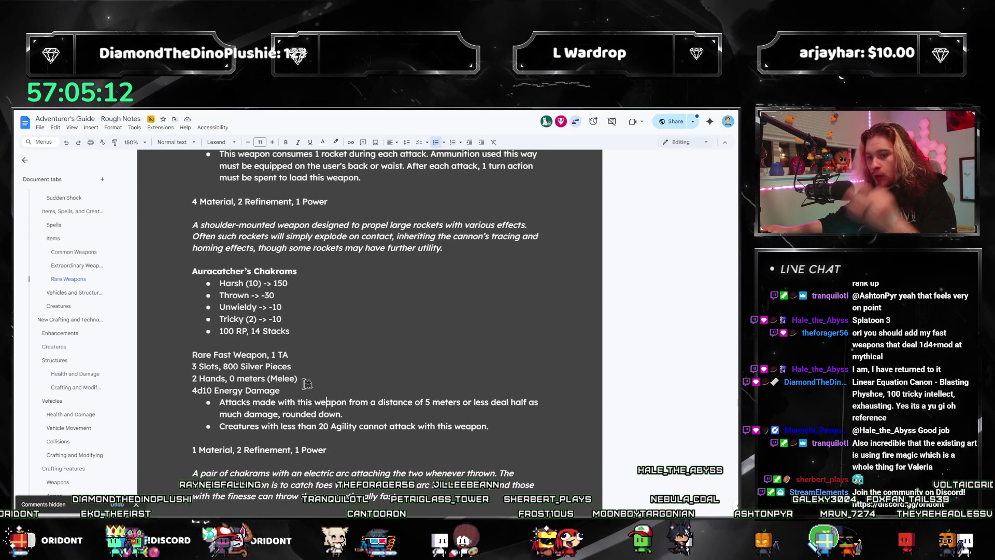
scroll(332, 253, up, 15)
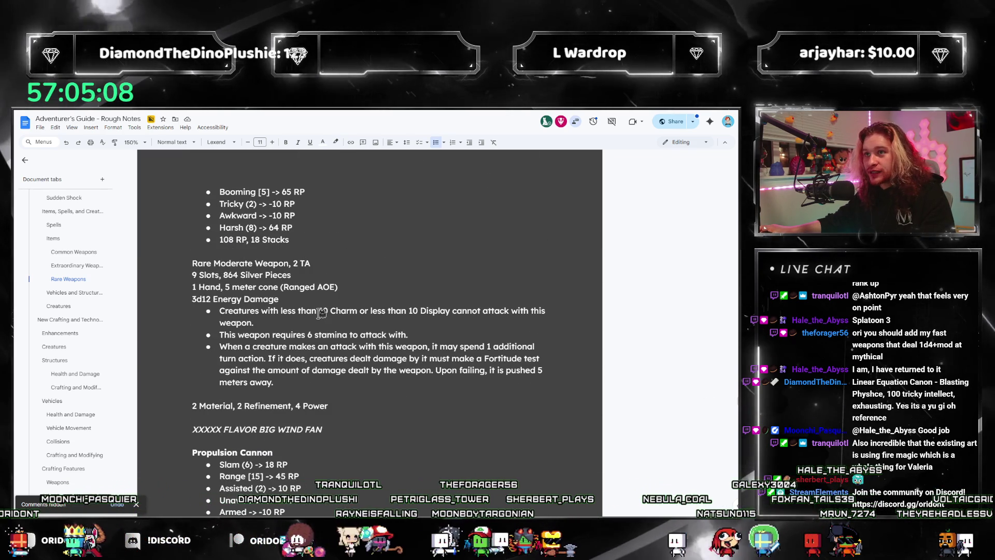
scroll(326, 334, down, 5)
scroll(326, 335, up, 8)
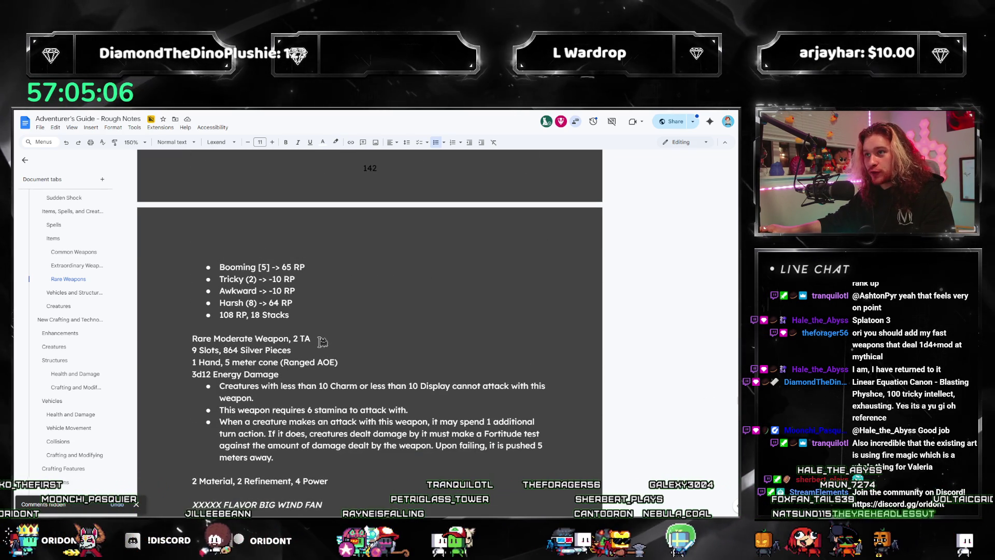
scroll(299, 338, up, 14)
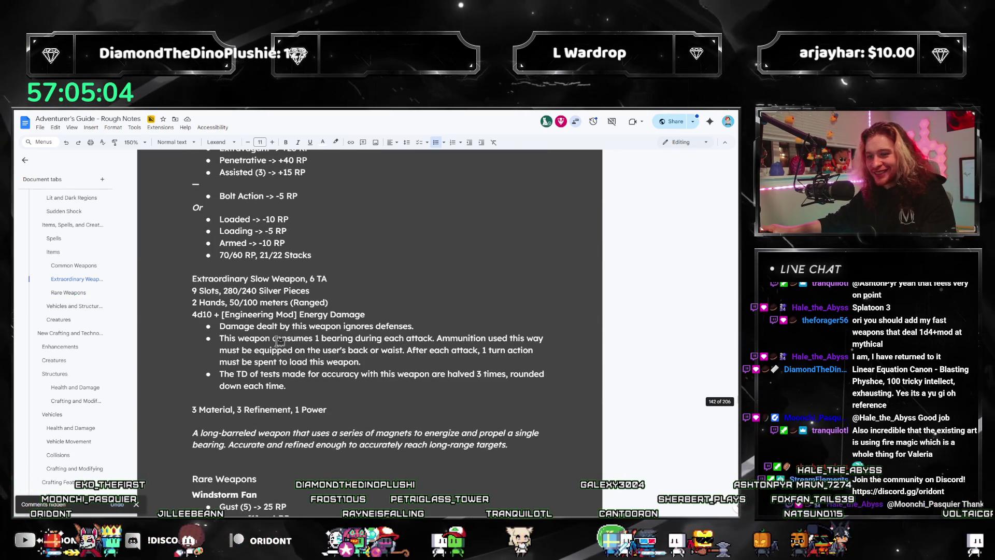
scroll(280, 341, down, 20)
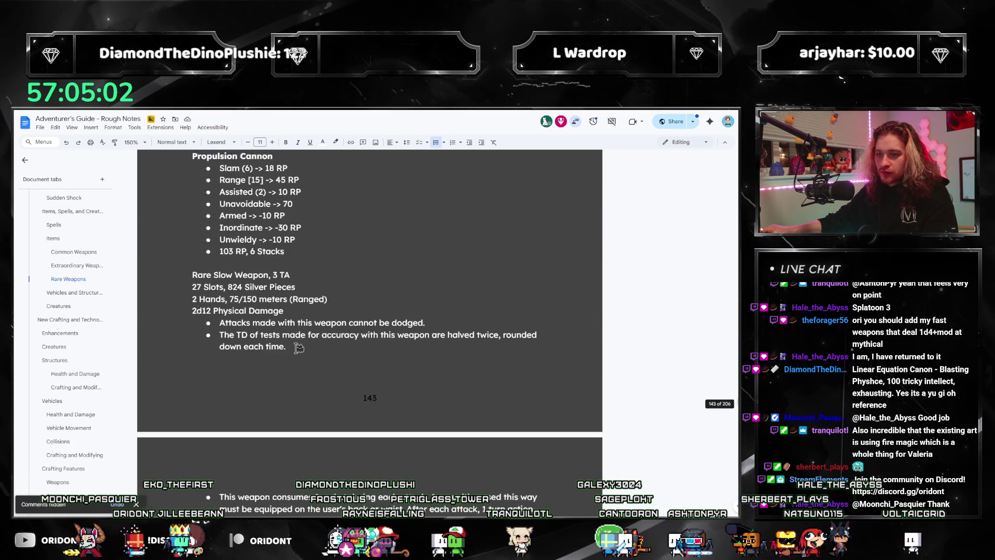
scroll(293, 365, down, 10)
scroll(363, 394, up, 11)
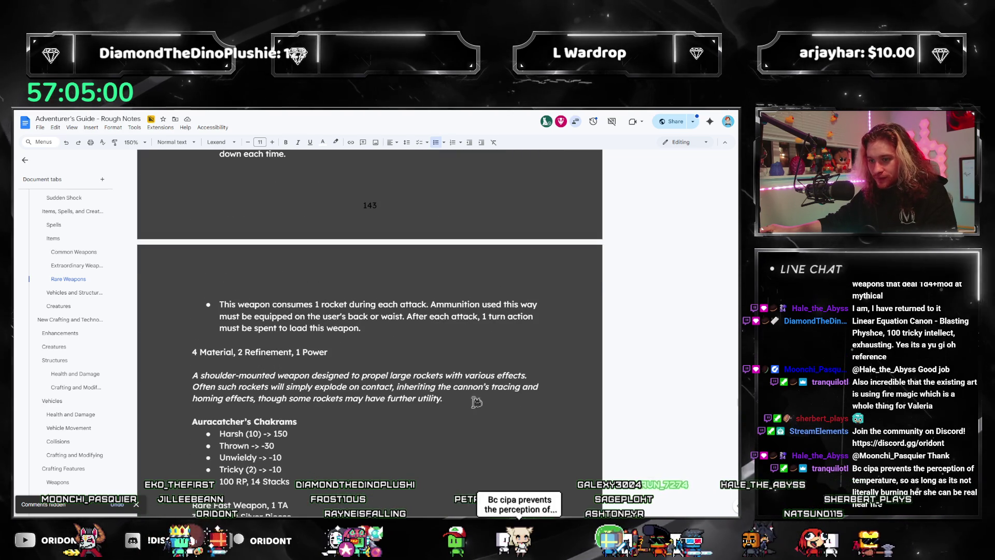
scroll(464, 431, down, 3)
scroll(464, 430, up, 14)
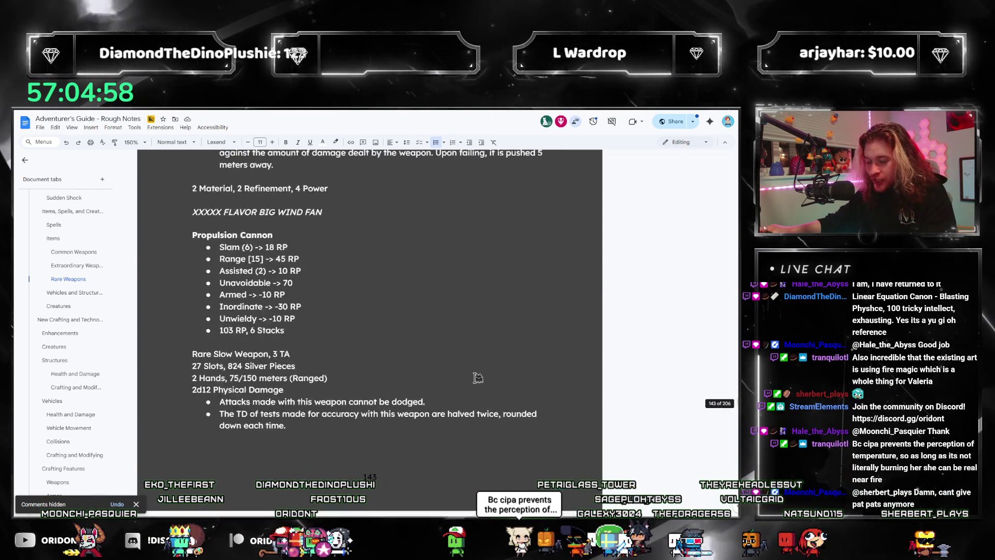
scroll(462, 394, up, 20)
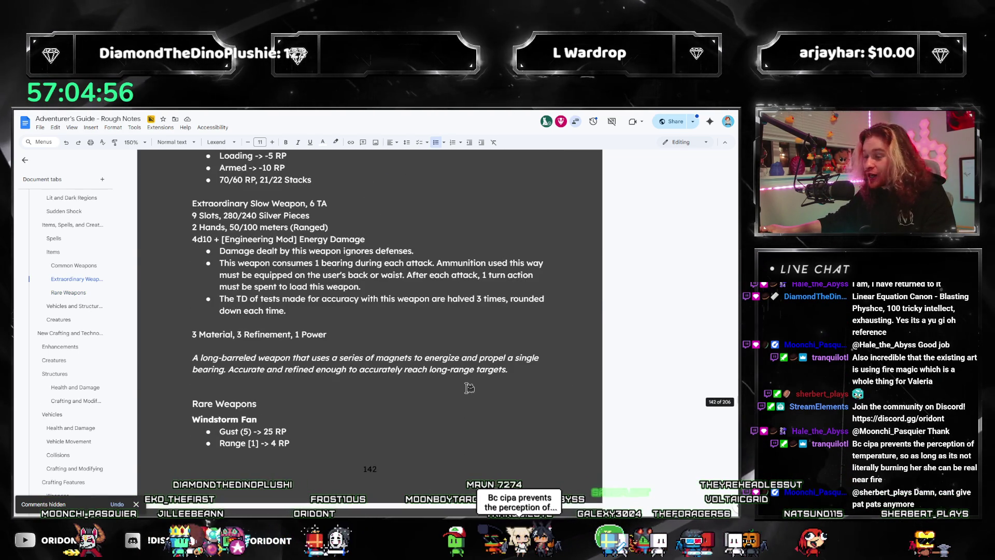
scroll(465, 345, down, 19)
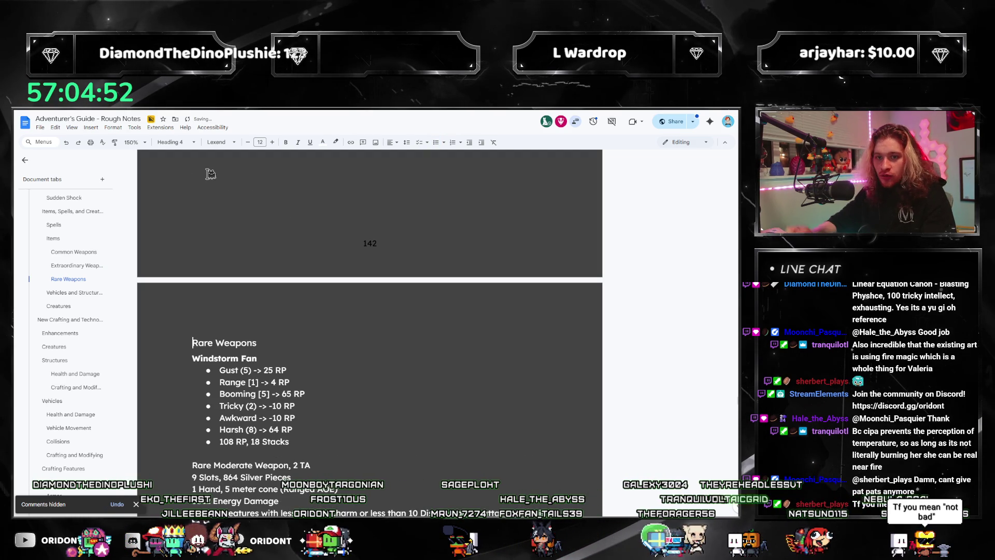
click(78, 267)
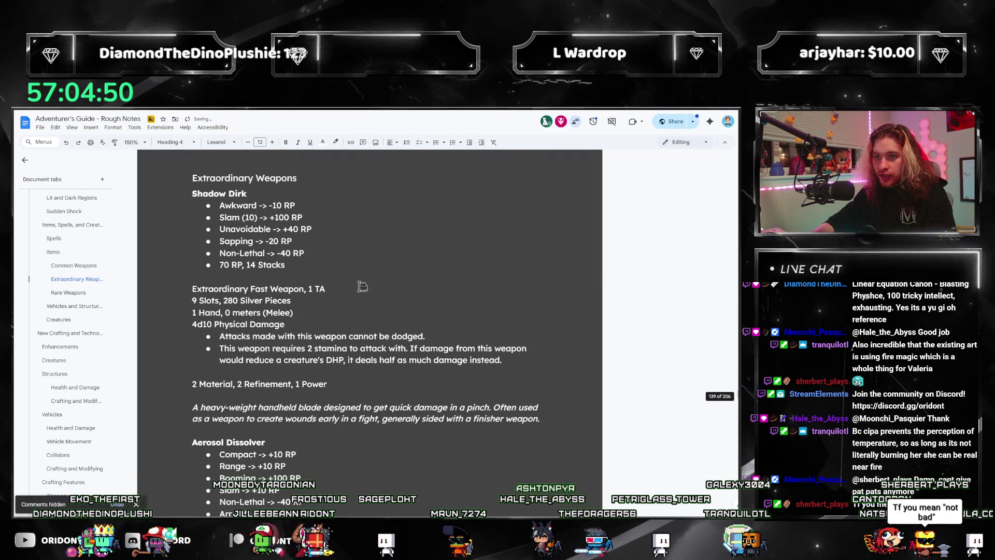
scroll(363, 286, up, 13)
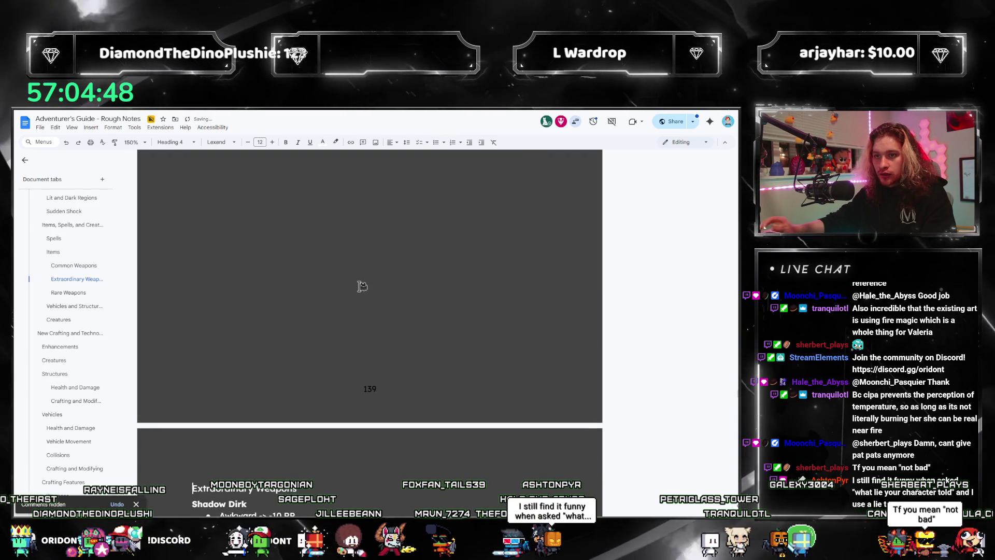
scroll(405, 323, up, 15)
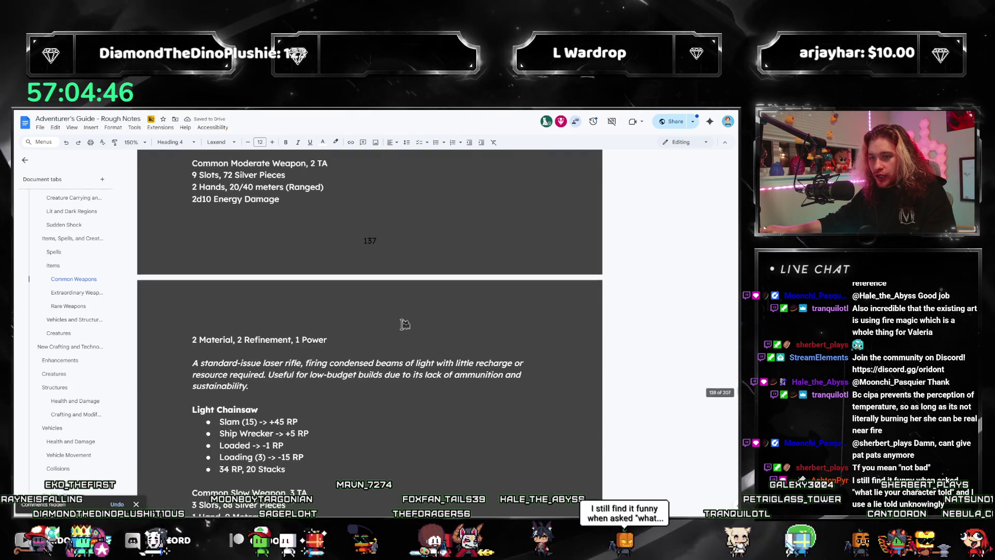
scroll(352, 368, up, 15)
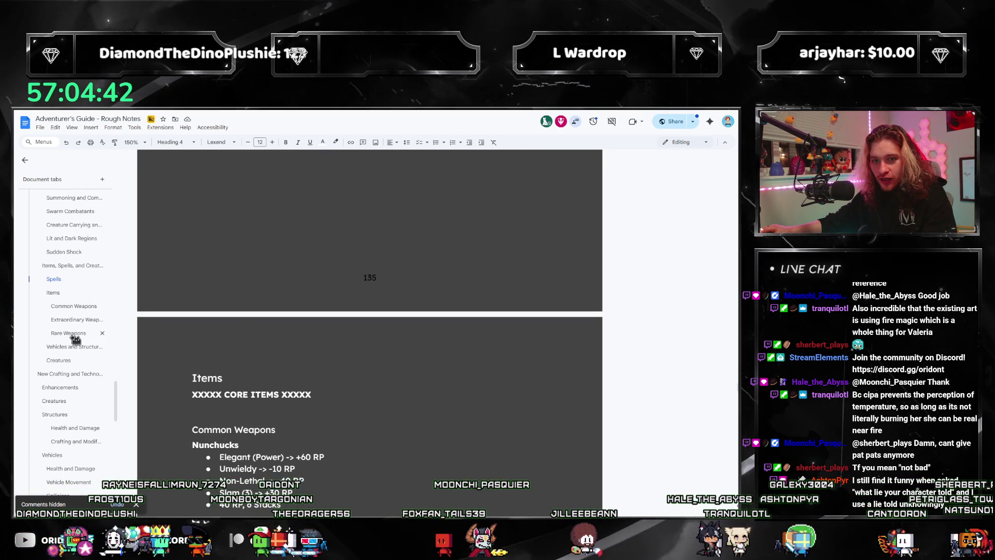
click(73, 333)
scroll(446, 432, down, 10)
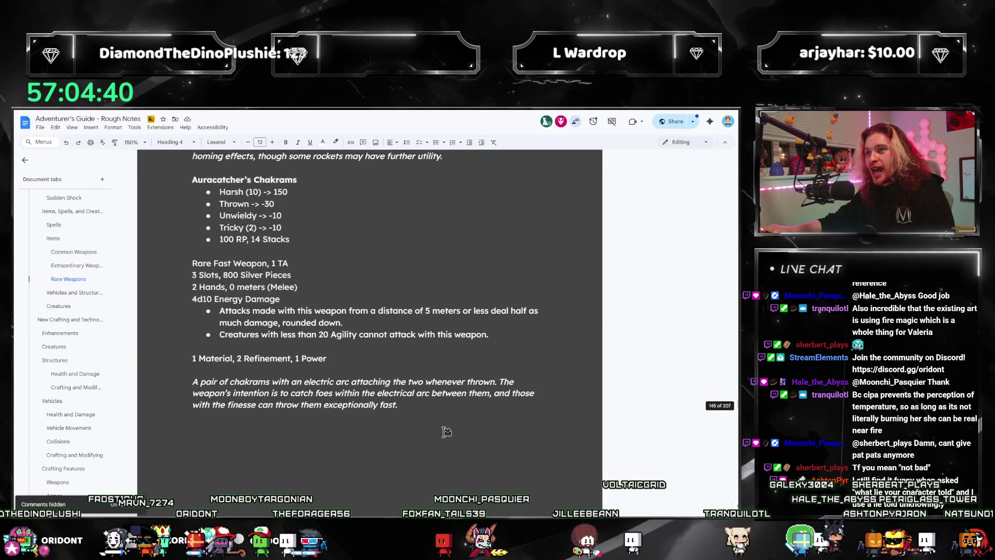
scroll(444, 429, down, 10)
scroll(352, 273, up, 10)
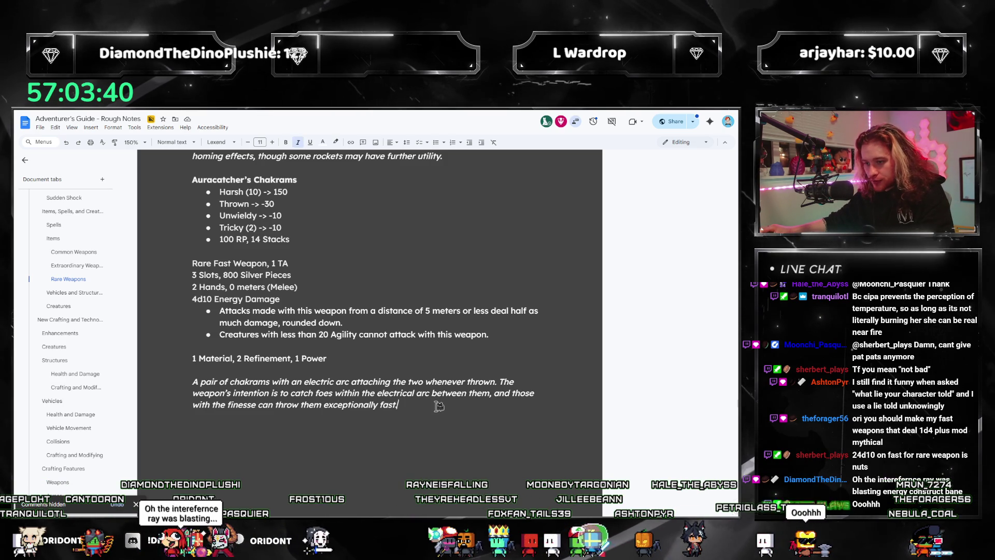
Step: End the description with 'A common piece of equipment found within the Stormcatchers' and start a non-italic line
text( A common pie)
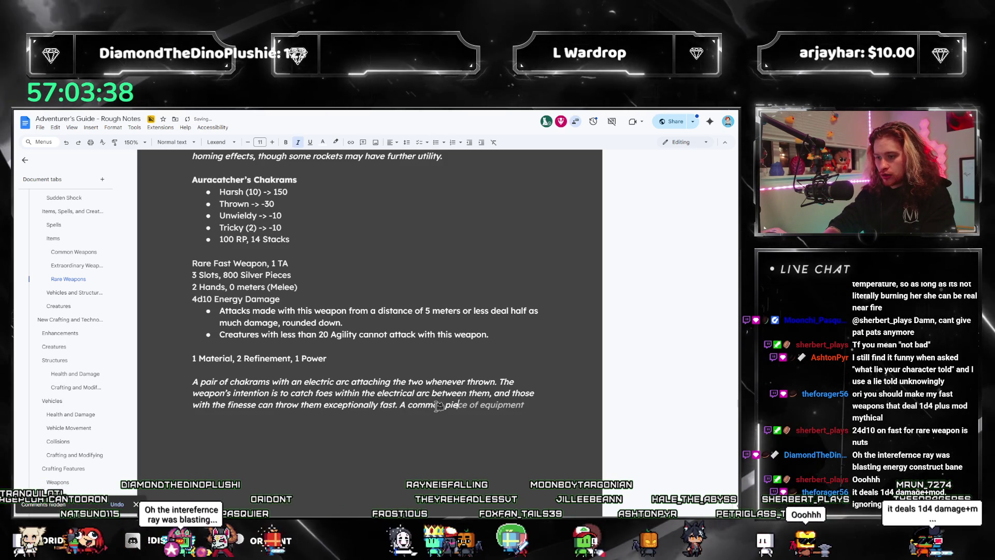
text(ce of equipmen)
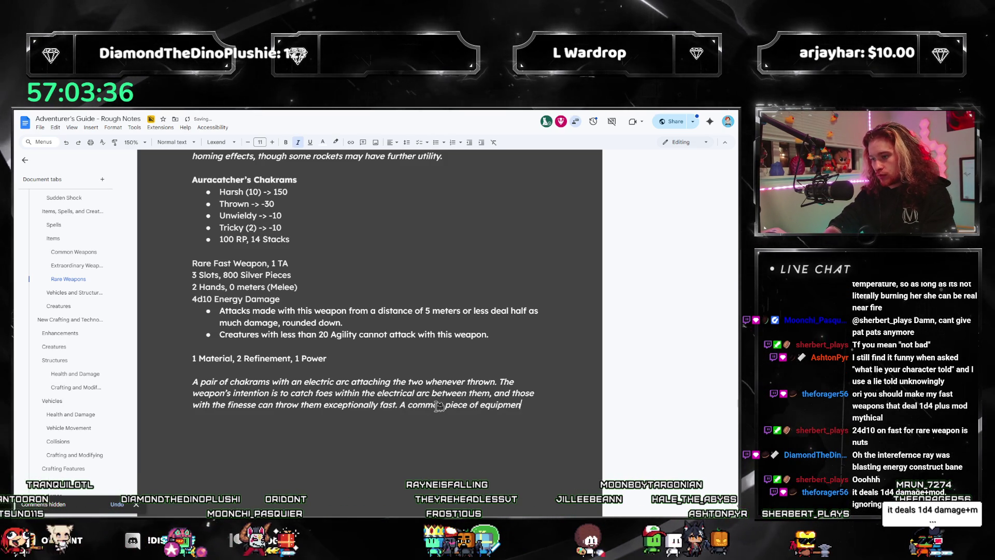
text(t found within the Stormcatc)
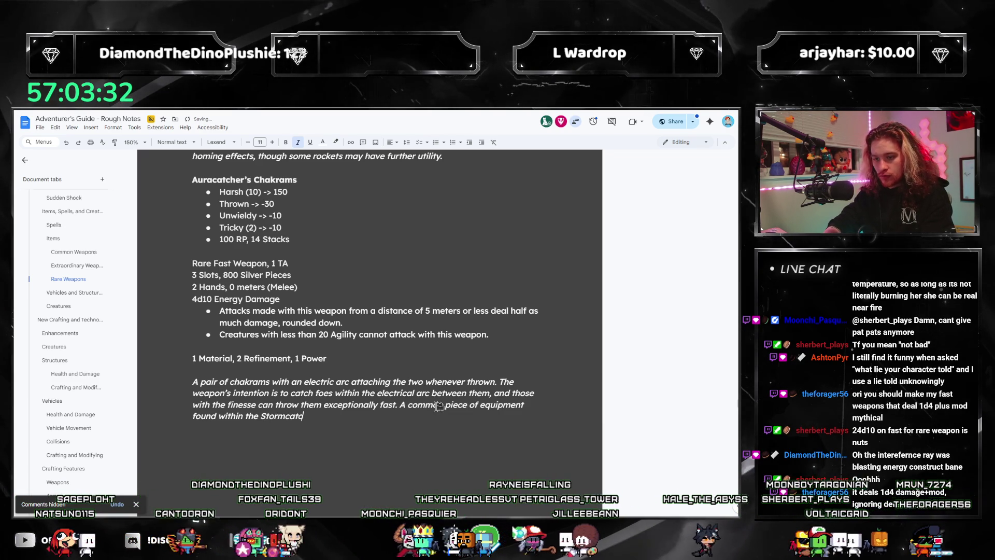
key(Return)
key(Return)
key(ctrl+i)
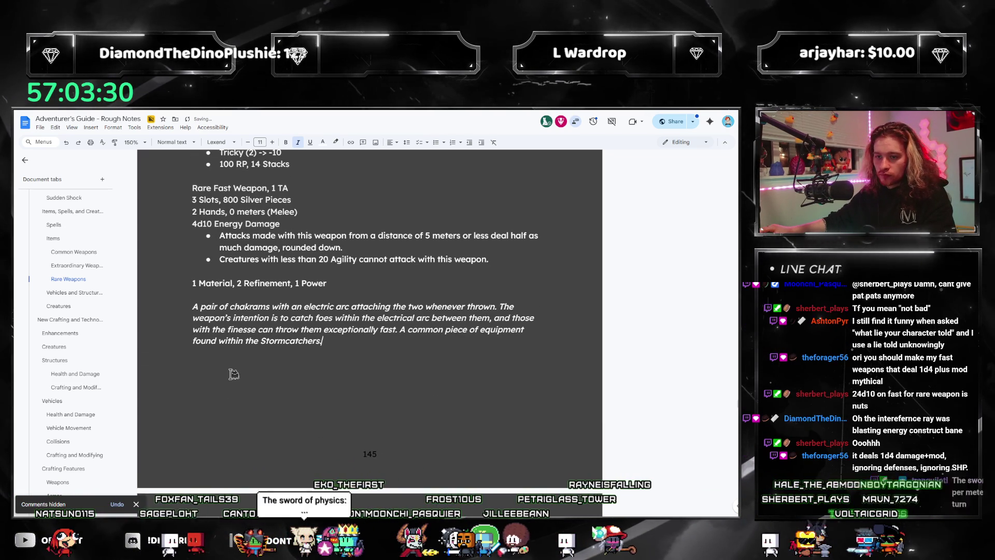
scroll(314, 407, up, 5)
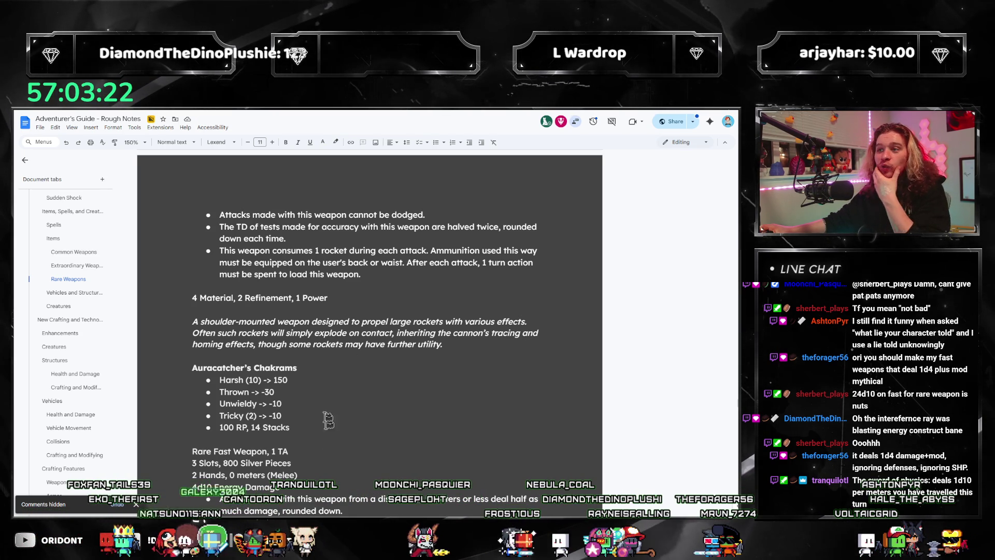
scroll(331, 373, down, 6)
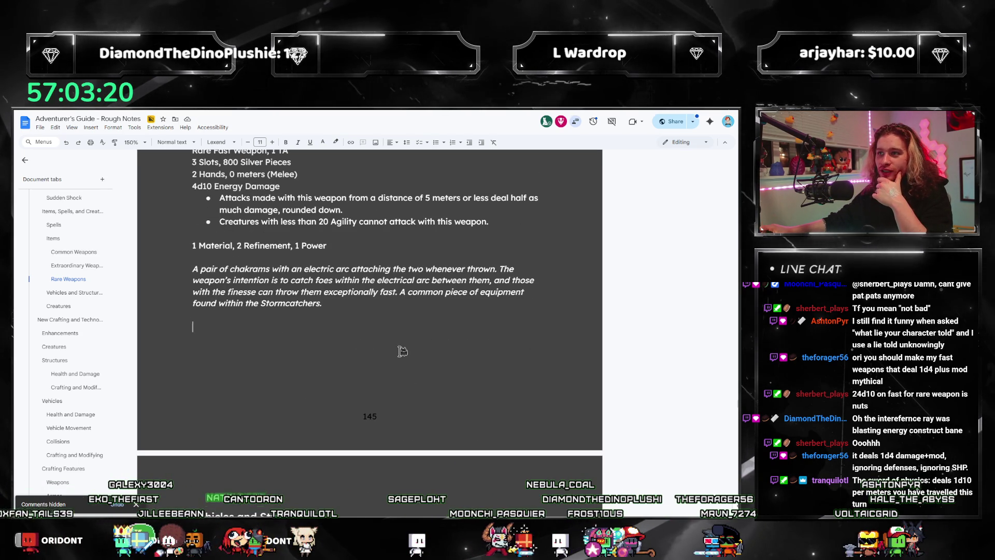
scroll(402, 352, up, 2)
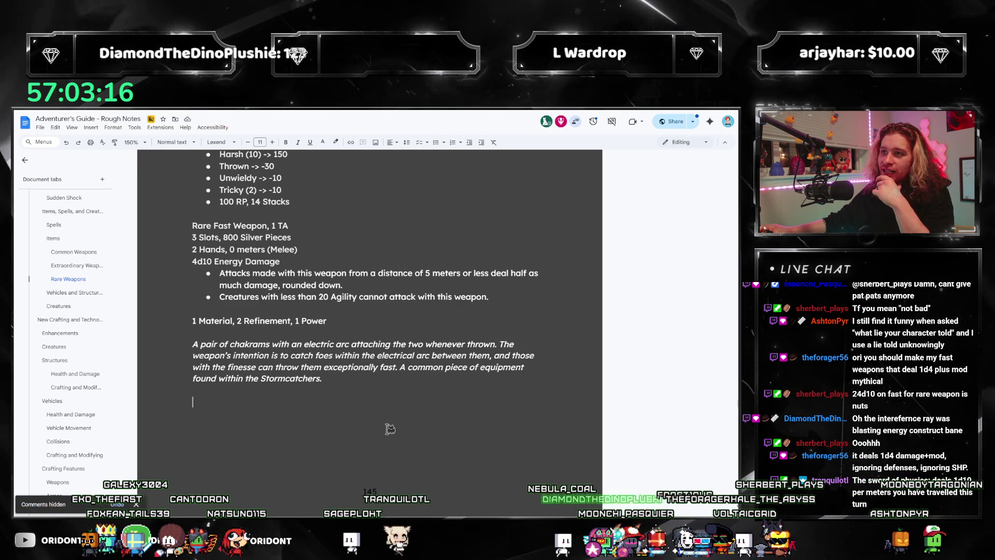
scroll(289, 465, up, 4)
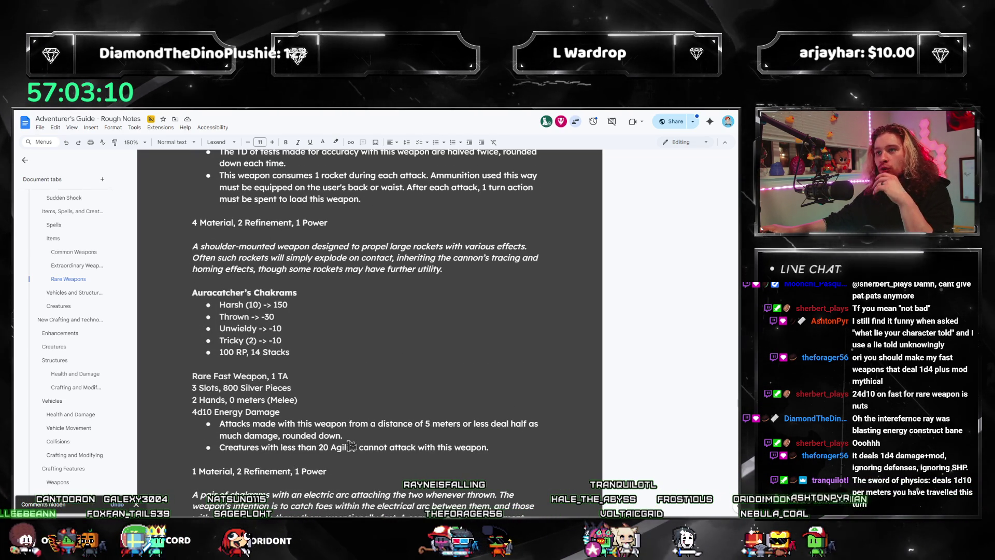
scroll(323, 427, down, 2)
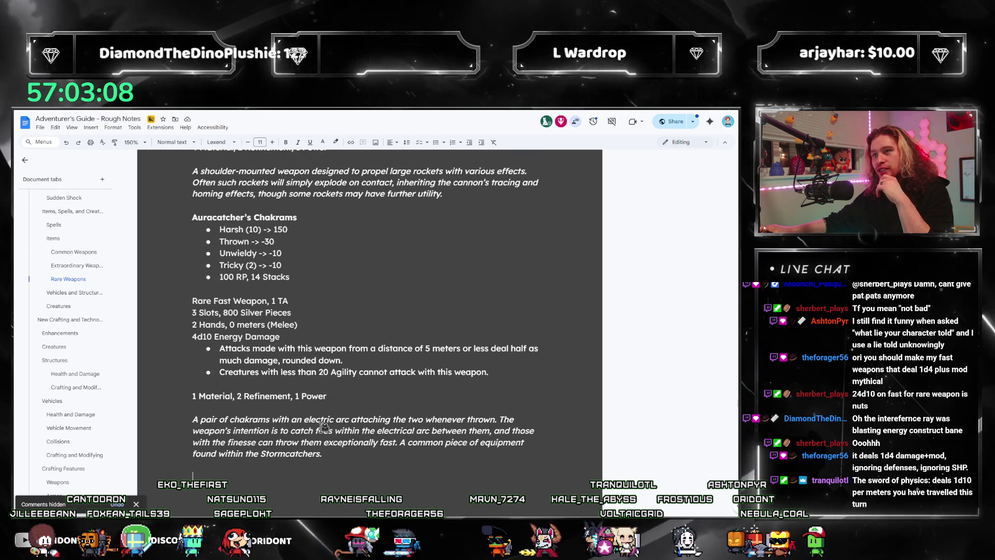
scroll(323, 427, down, 2)
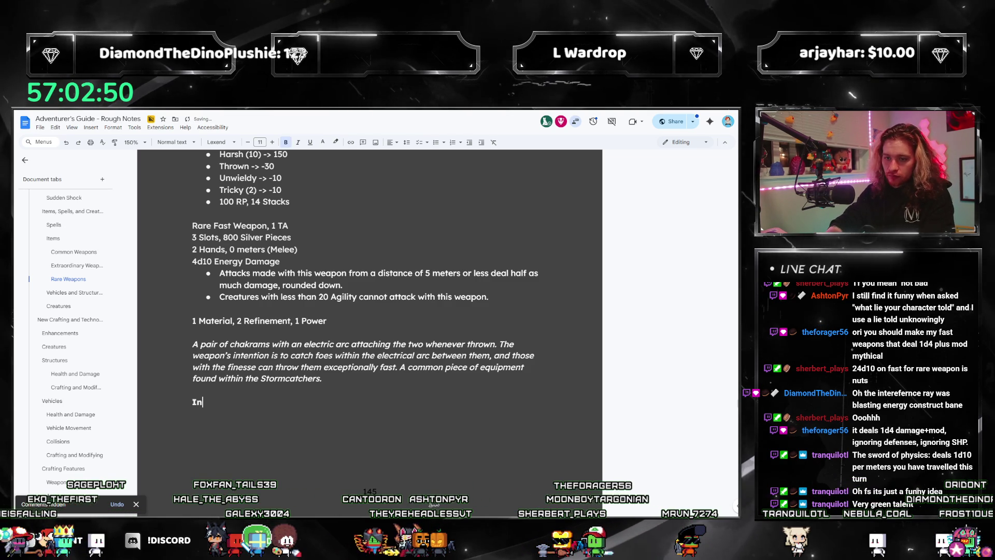
Step: Type the heading 'Interference Ray', then replace 'Ray' with 'Phaser'
text(terference Ray)
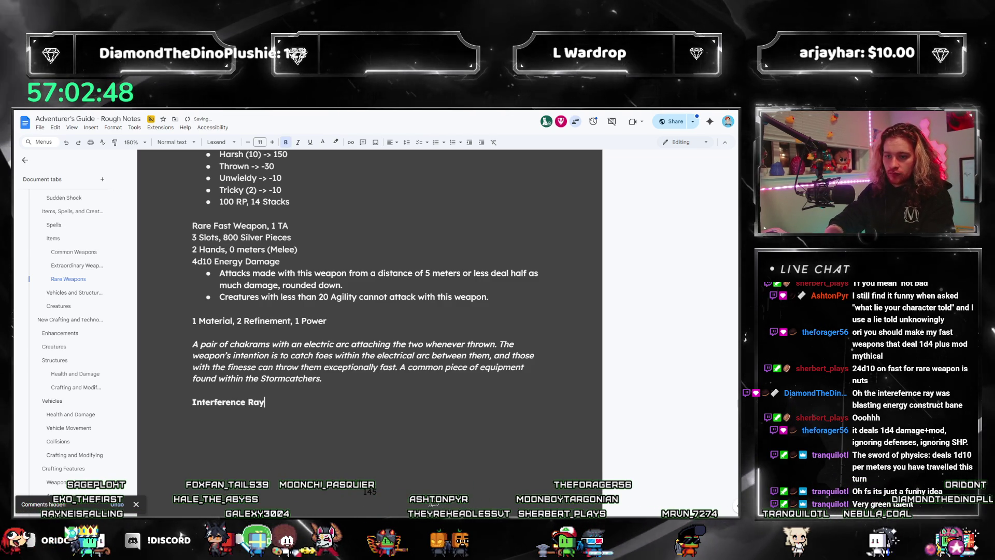
scroll(468, 346, up, 3)
scroll(468, 346, up, 4)
scroll(467, 346, down, 7)
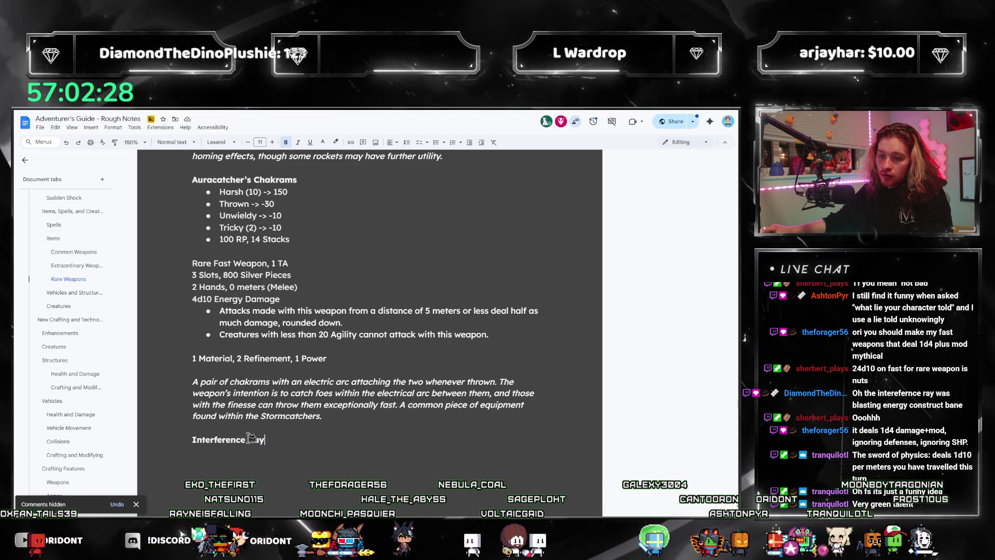
key(ctrl+shift+Left)
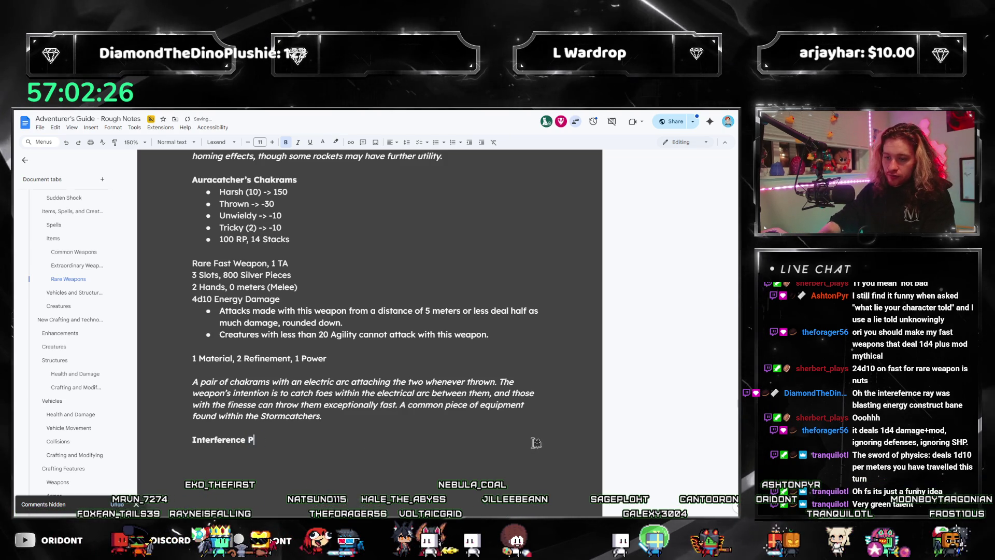
text(Phaser)
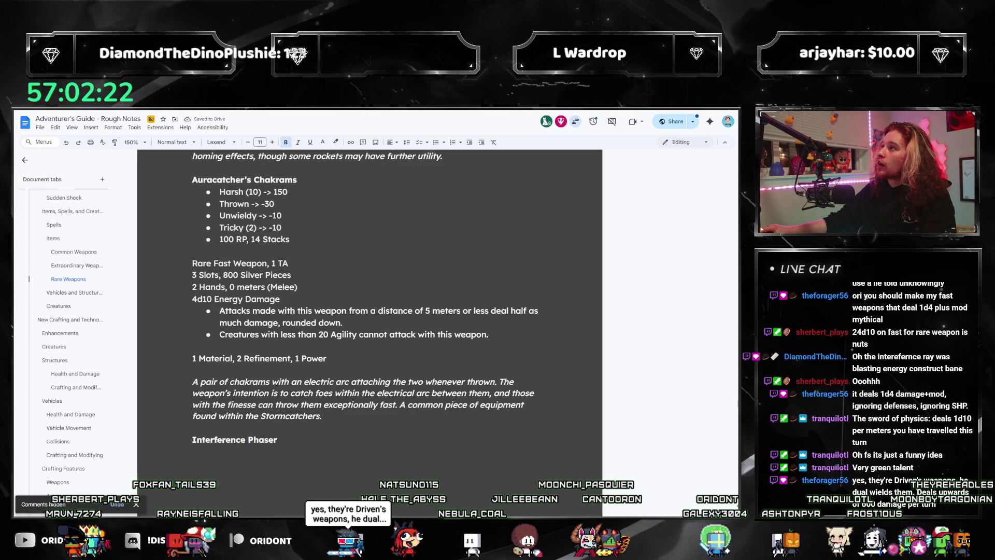
scroll(316, 422, down, 2)
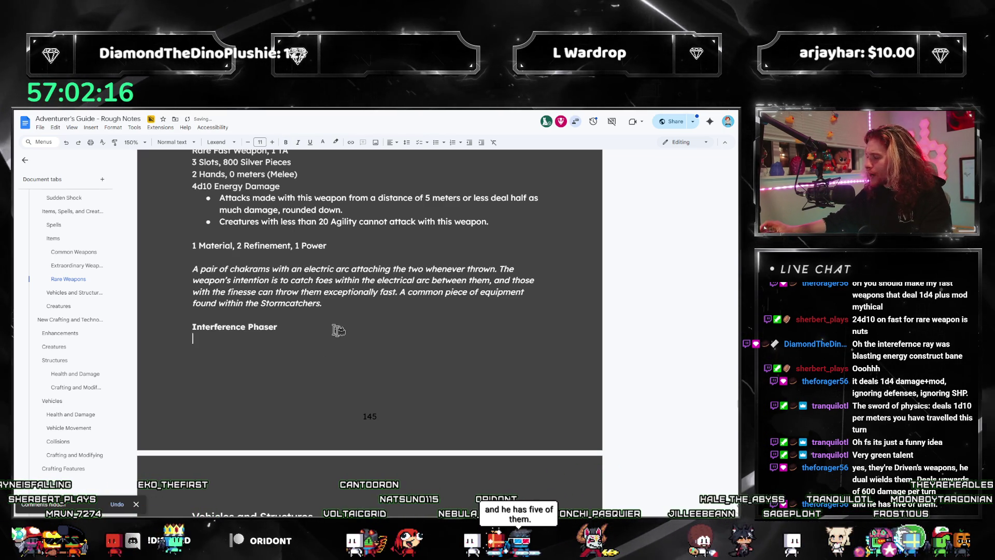
key(alt+Tab)
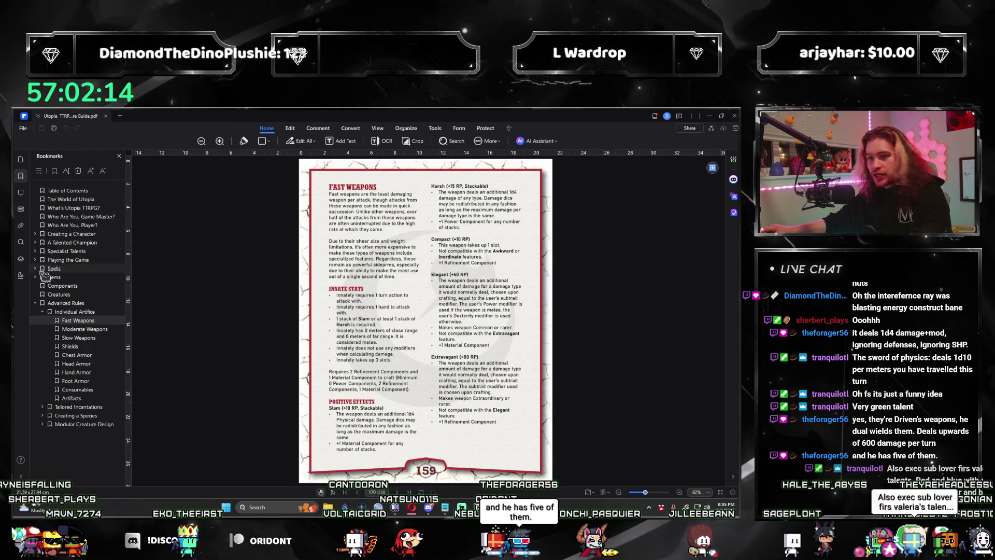
click(42, 243)
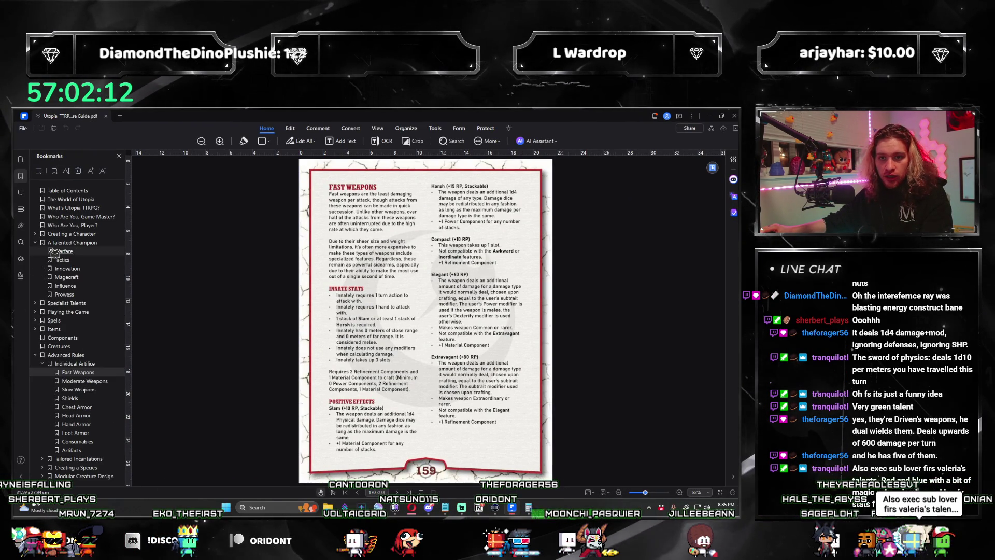
click(54, 252)
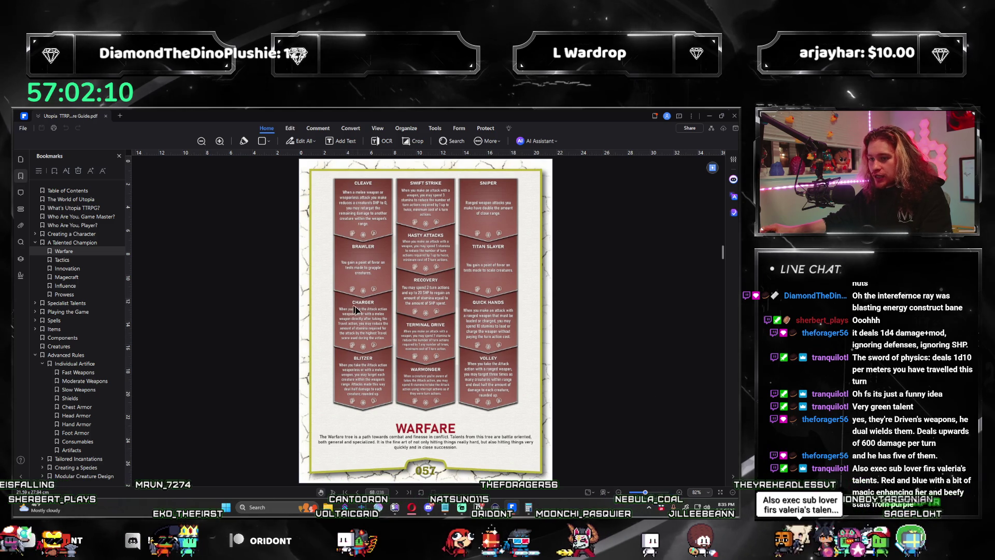
mouse_move(544, 347)
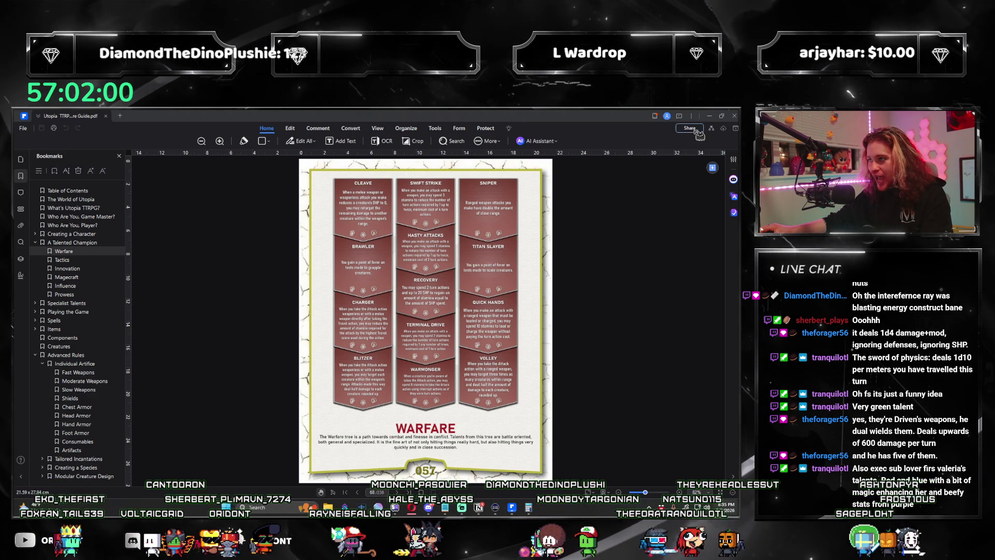
key(alt+Tab)
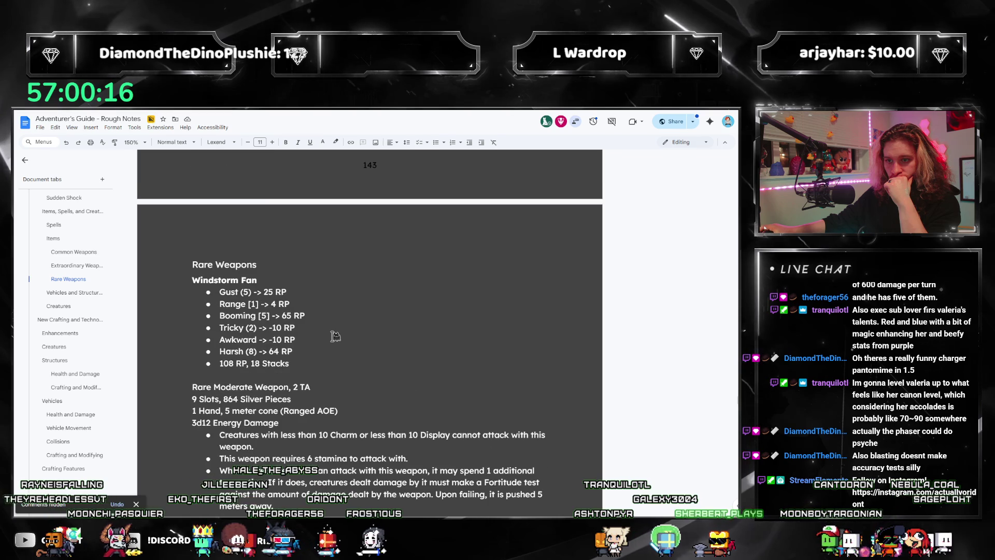
Step: Compare the Interference Phaser list with the Windstorm Fan entry, then switch to the rulebook PDF
scroll(334, 337, down, 3)
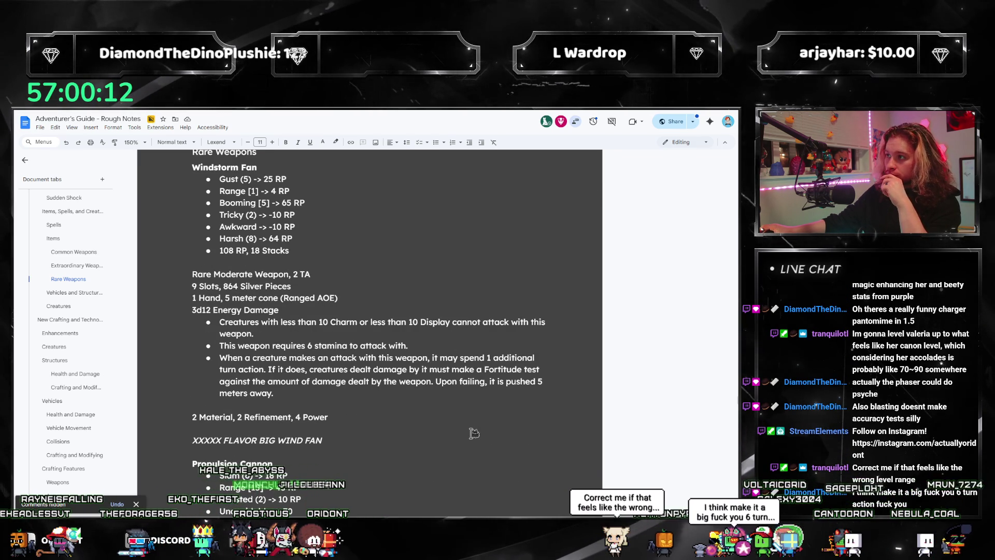
scroll(466, 430, down, 15)
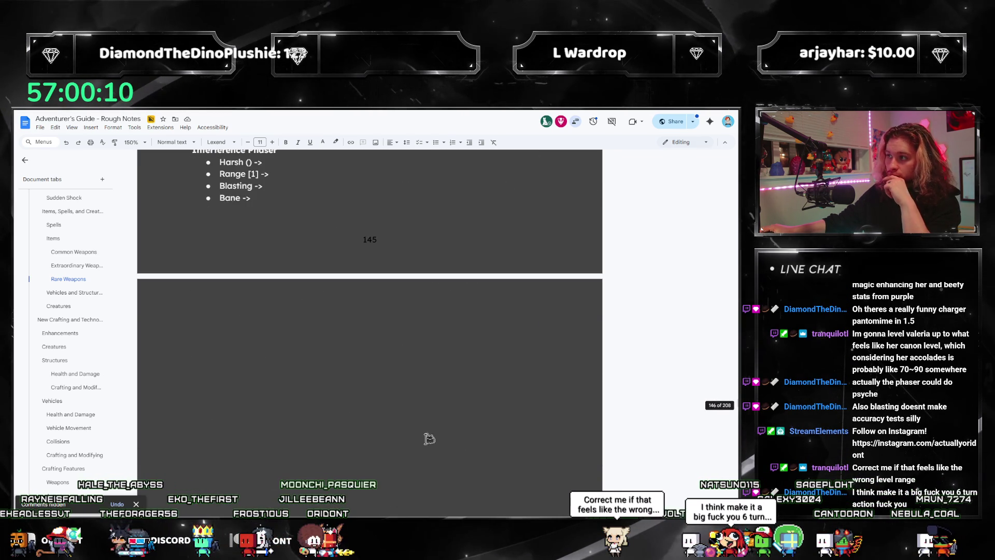
scroll(445, 426, up, 3)
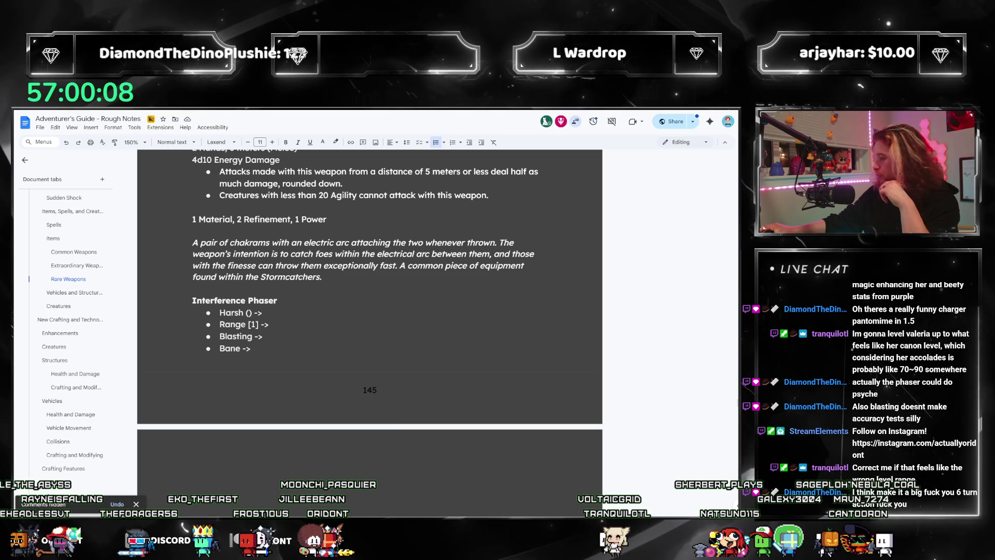
key(alt+Tab)
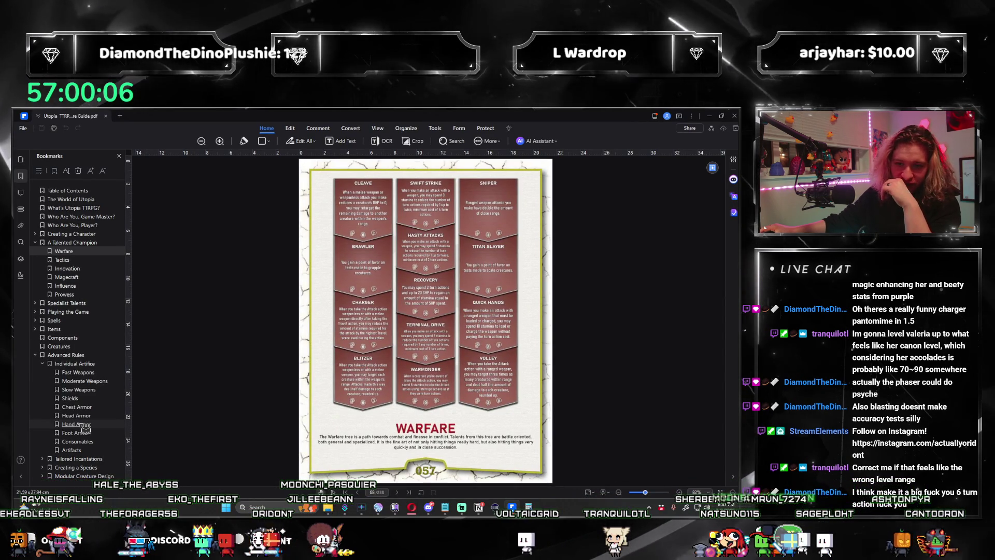
Step: Read the Slow Weapons negative effects on pages 167–168 of the rulebook, then return to the notes
click(78, 389)
scroll(487, 380, down, 1)
scroll(490, 378, down, 12)
scroll(363, 443, down, 5)
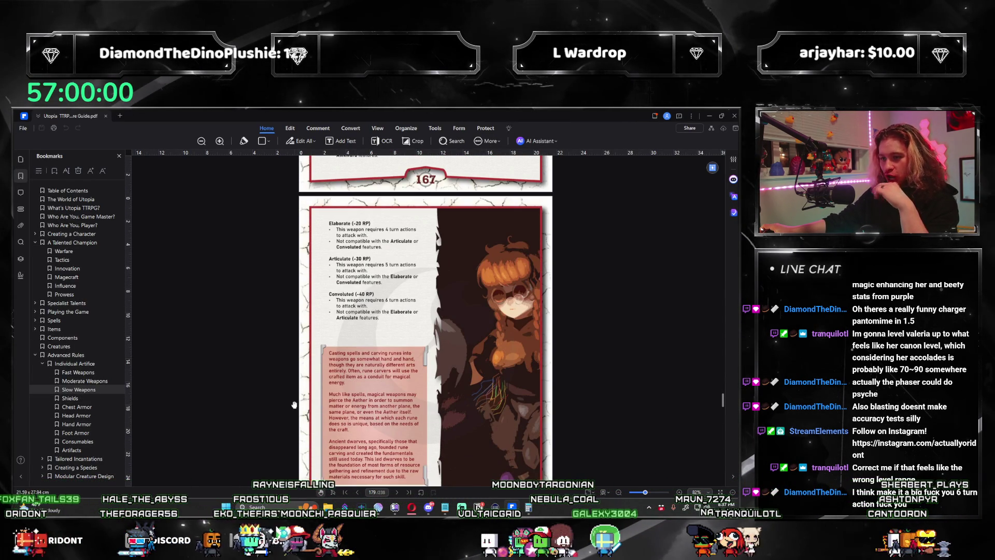
scroll(293, 404, up, 2)
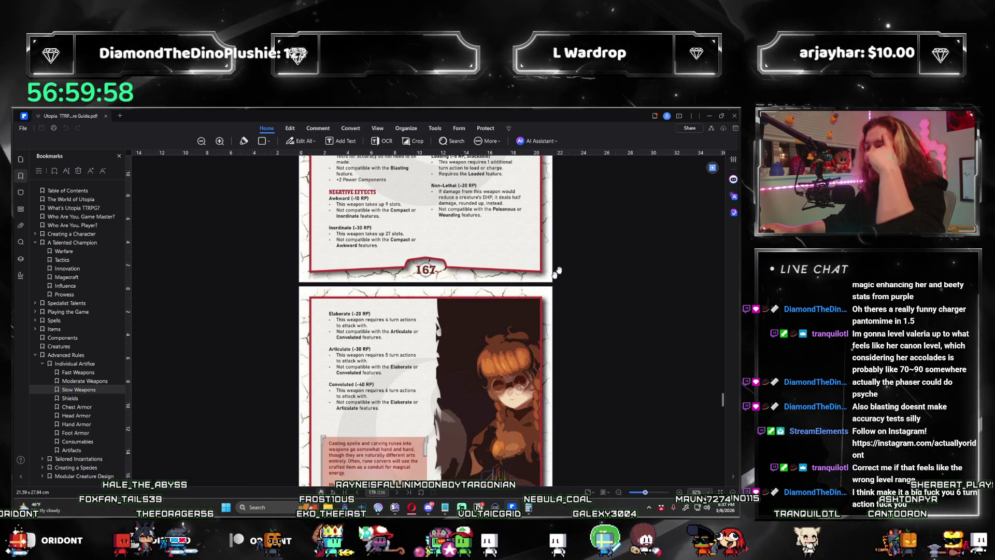
scroll(517, 293, up, 3)
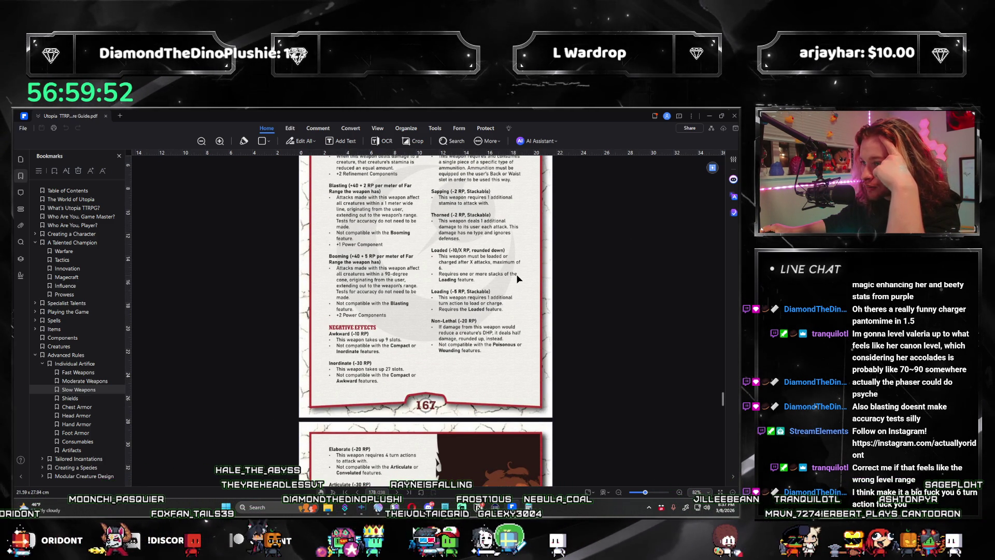
scroll(516, 287, down, 1)
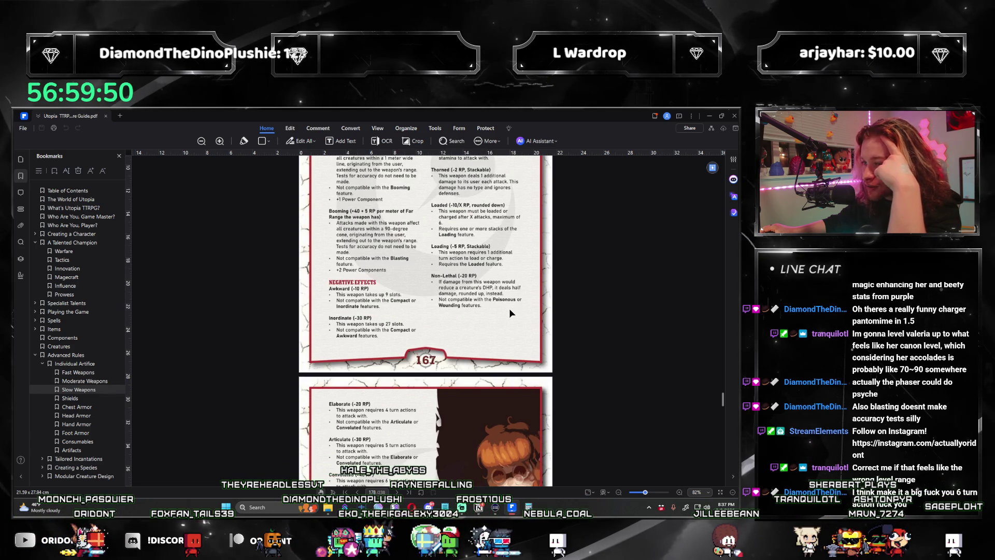
scroll(508, 308, down, 3)
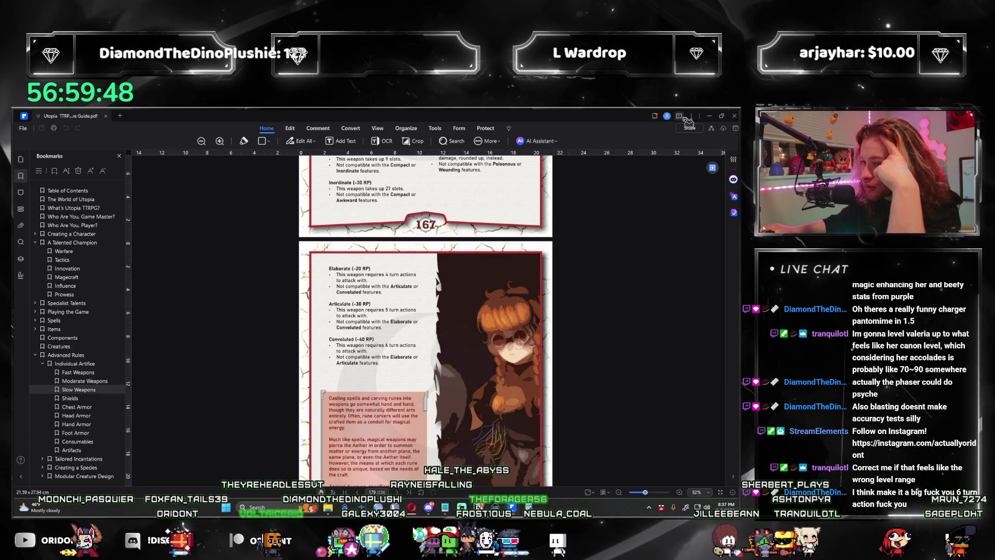
key(alt+Tab)
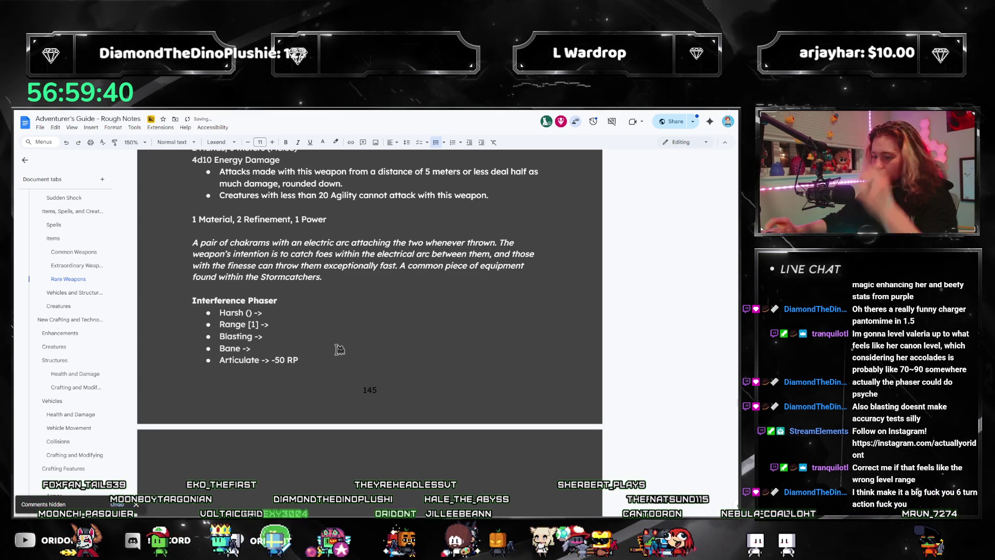
Step: Change Articulate to -30 RP, add 'Awkward -> -10 RP', and start an 'Unwieldy -> -10 RP' bullet
key(alt+Tab)
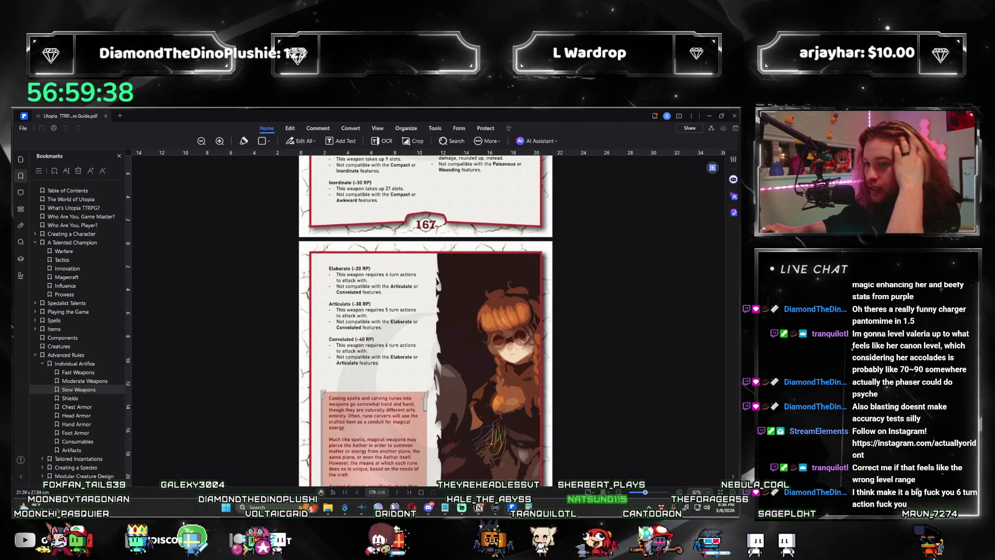
key(alt+Tab)
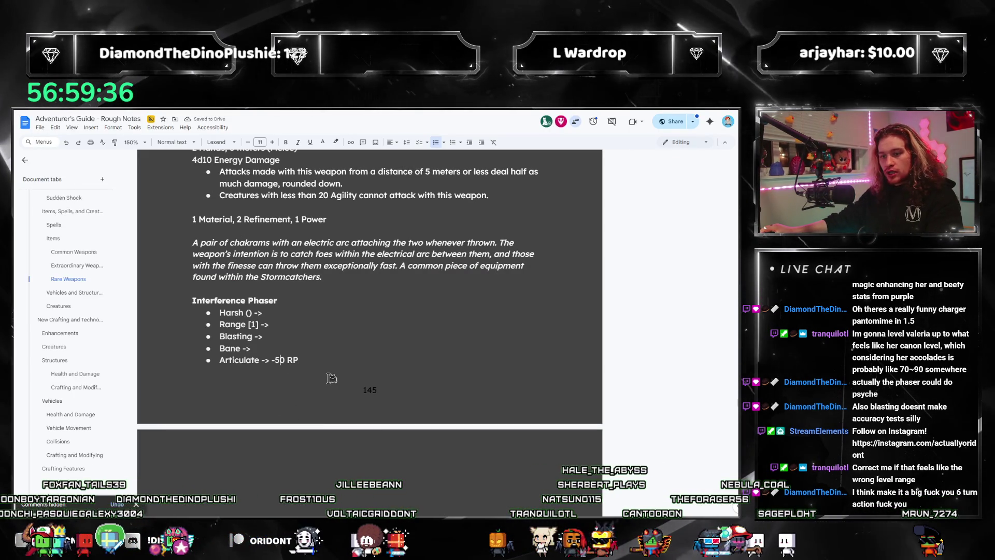
text(3)
key(Home)
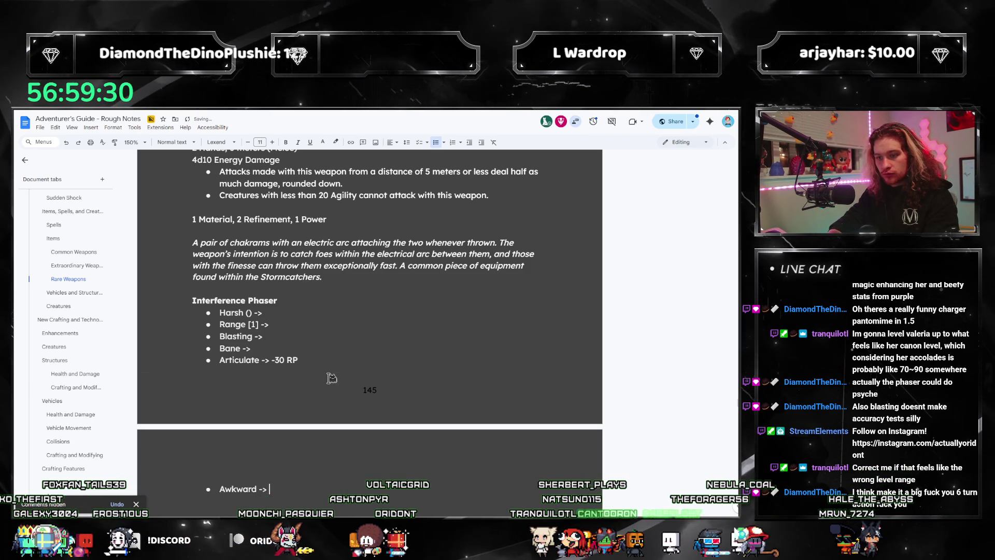
key(BackSpace)
key(BackSpace)
text(-10 RP)
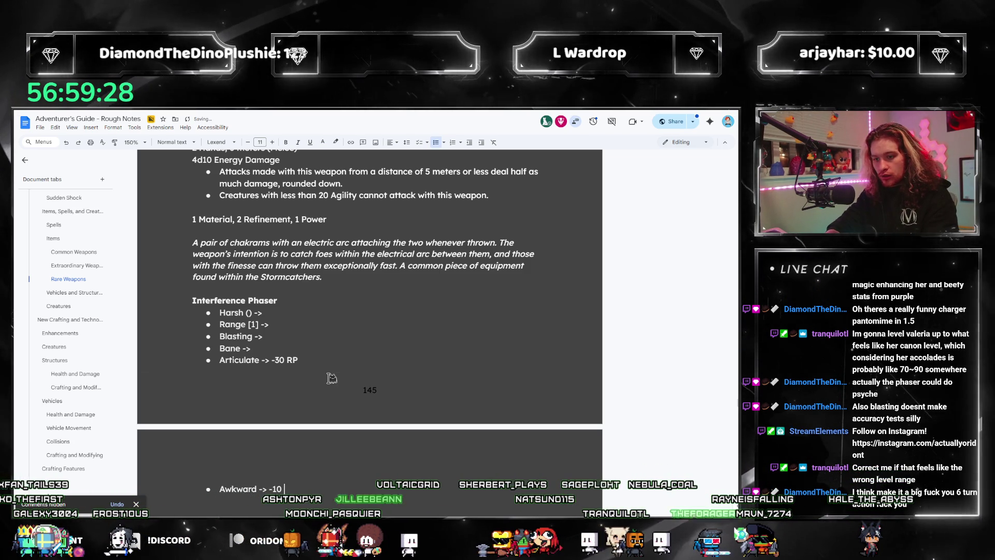
key(Return)
text(Unwieldy -> -10 RP)
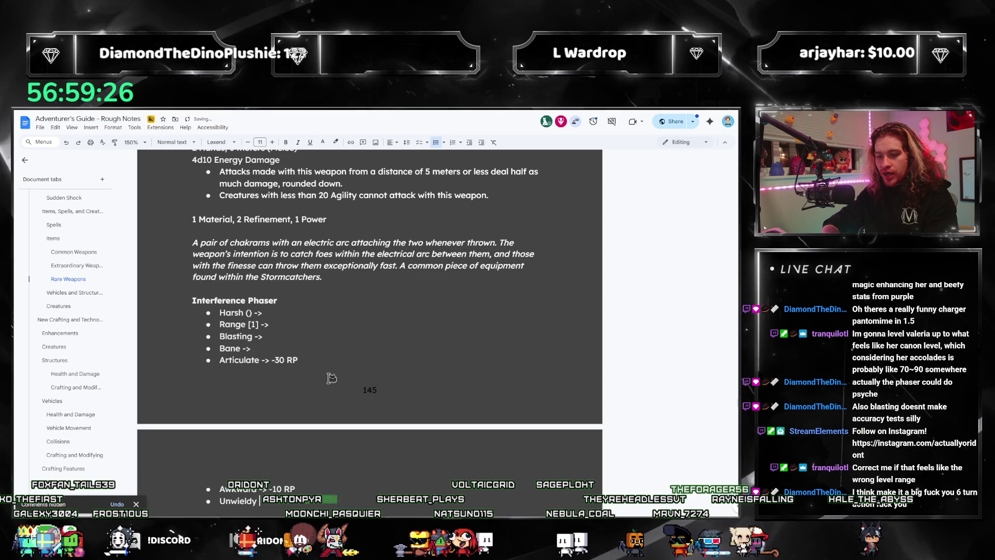
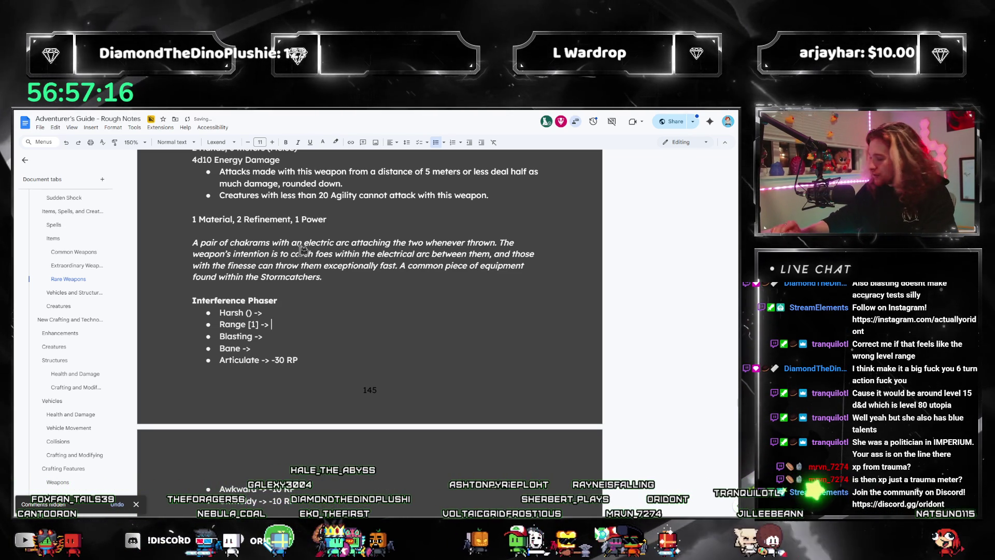
Step: Enter 3 RP as the Interference Phaser's Range [1] cost
scroll(338, 370, down, 3)
click(252, 376)
text(Rare Slow Weapon,)
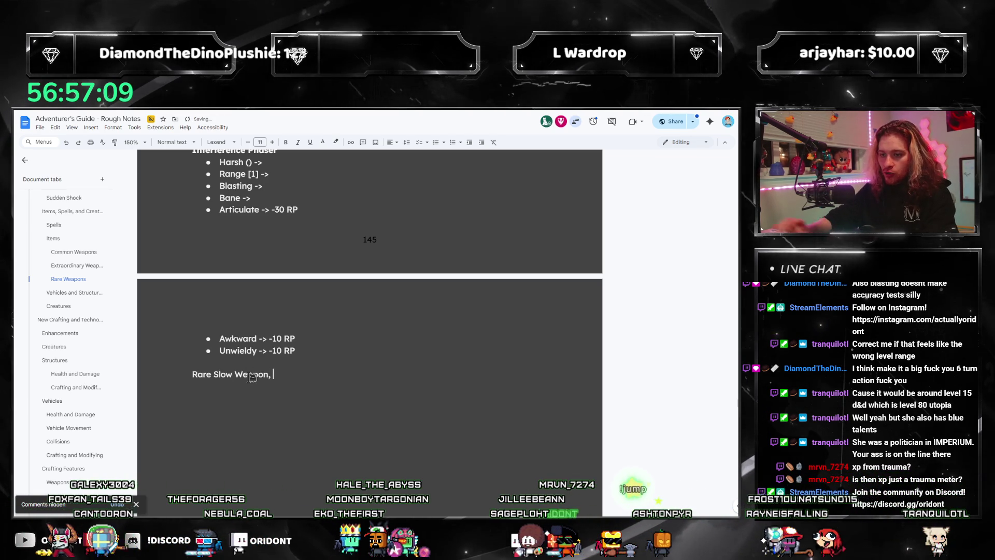
scroll(324, 282, up, 2)
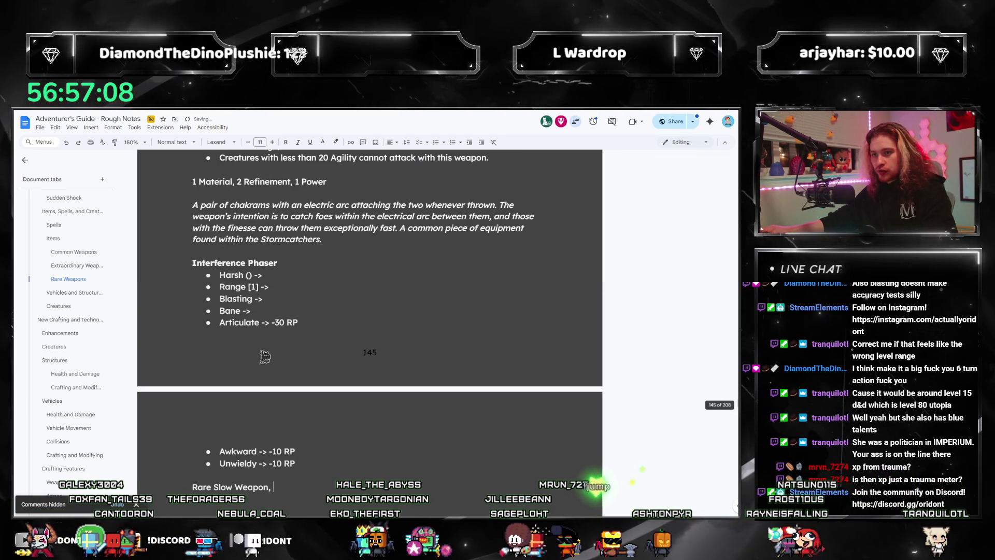
click(325, 282)
text(3 RP)
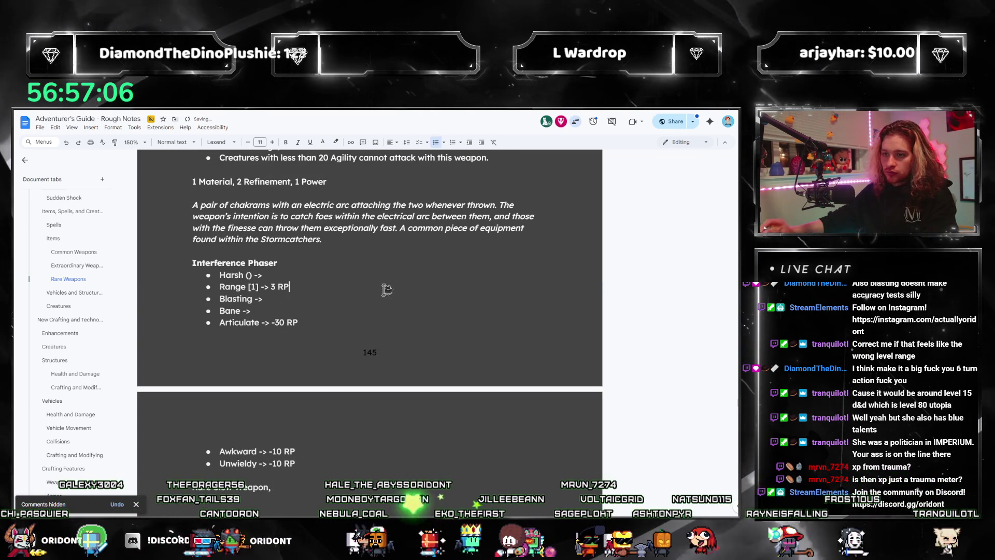
Step: Move the caret to the ends of the Blasting and Bane bullets
scroll(358, 292, up, 2)
scroll(359, 291, up, 3)
scroll(287, 381, down, 7)
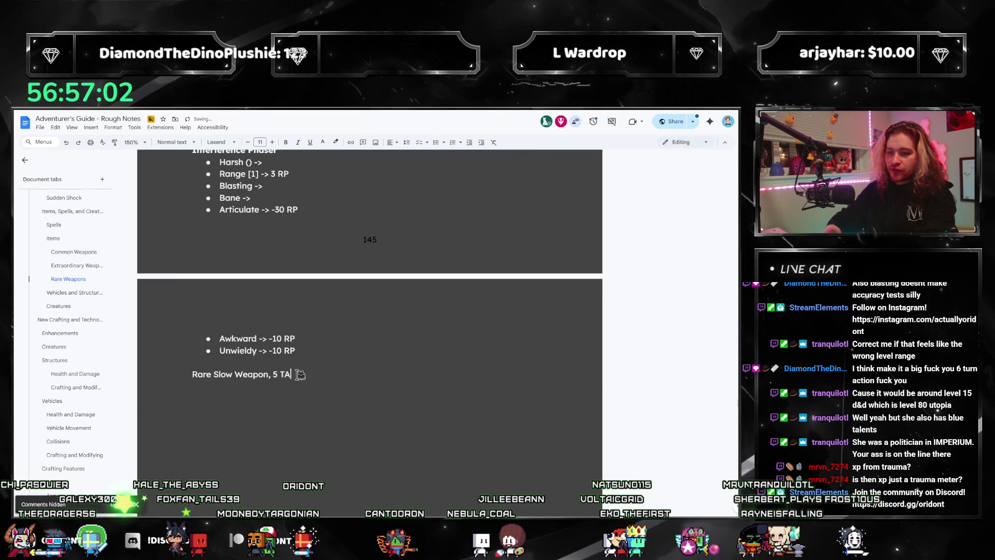
scroll(300, 374, up, 3)
click(300, 341)
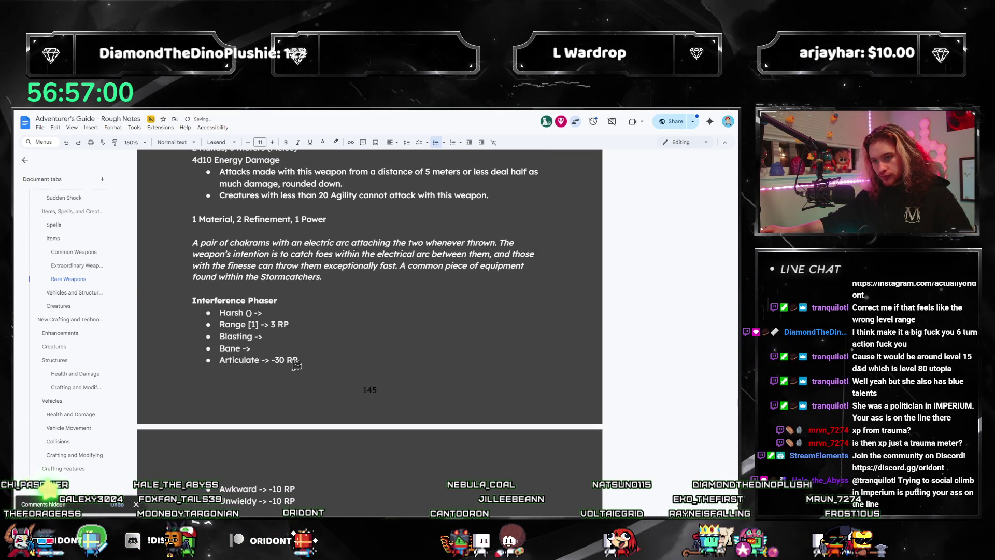
click(316, 348)
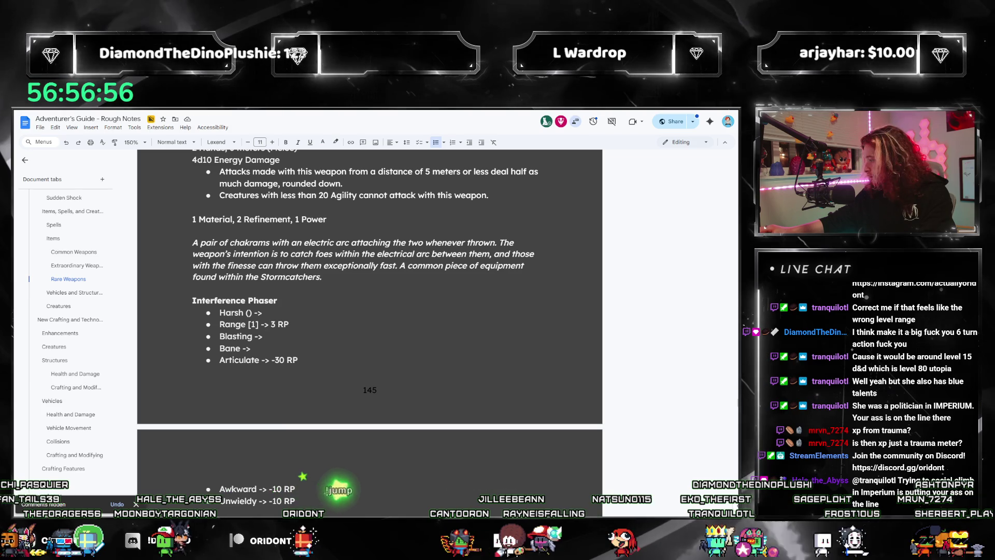
Step: Check the rules guide PDF, then minimize it to return to the notes
key(alt+Tab)
scroll(330, 360, up, 12)
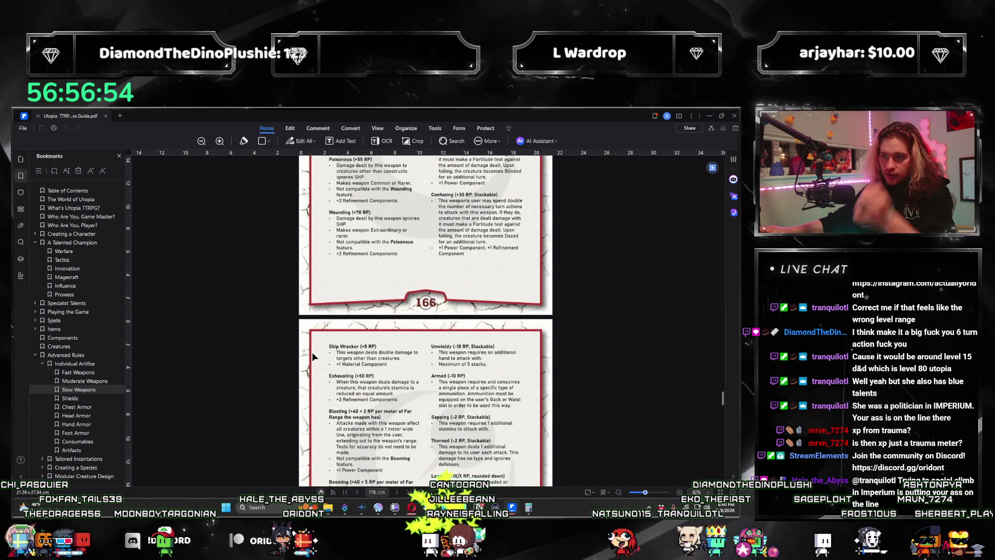
scroll(390, 325, down, 3)
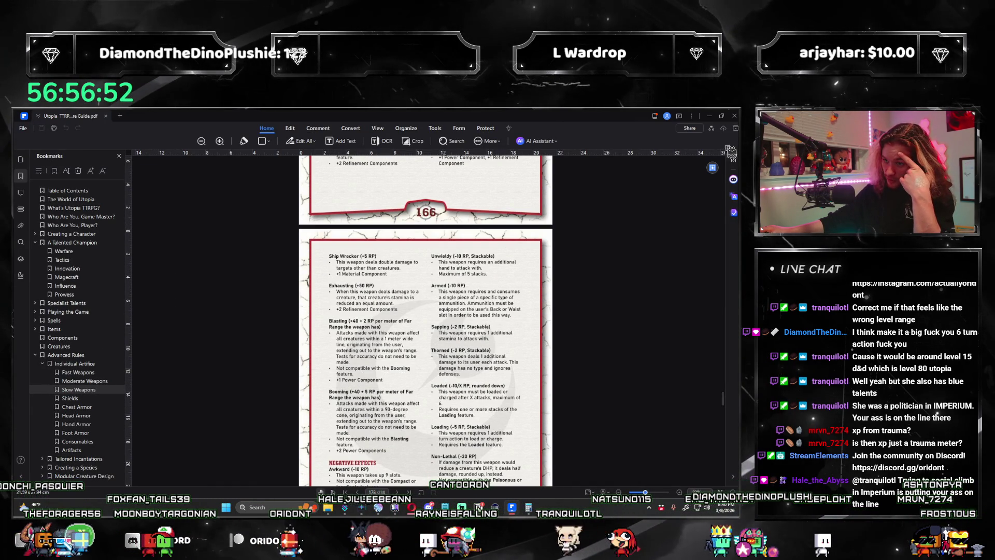
click(709, 119)
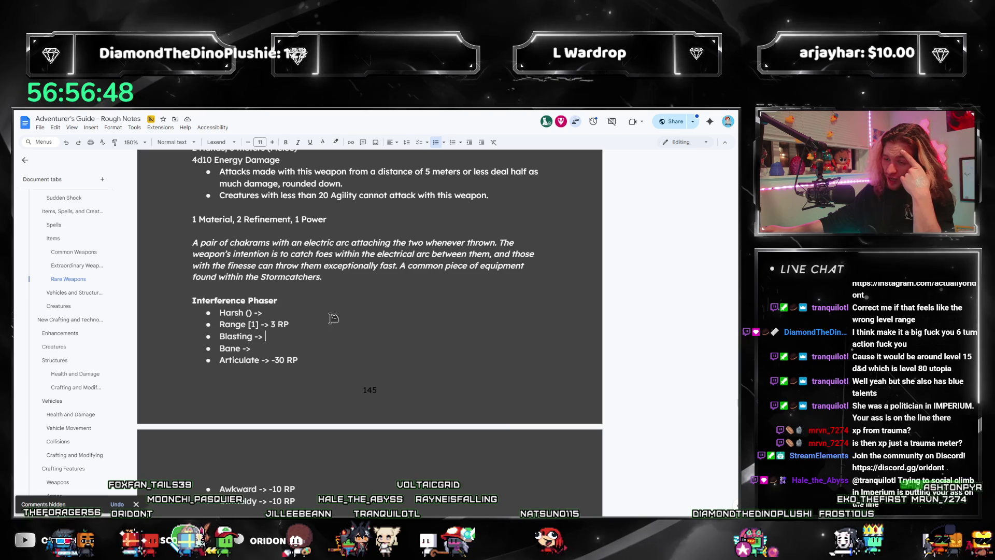
Step: Price Blasting at 50 RP
text(50 RP)
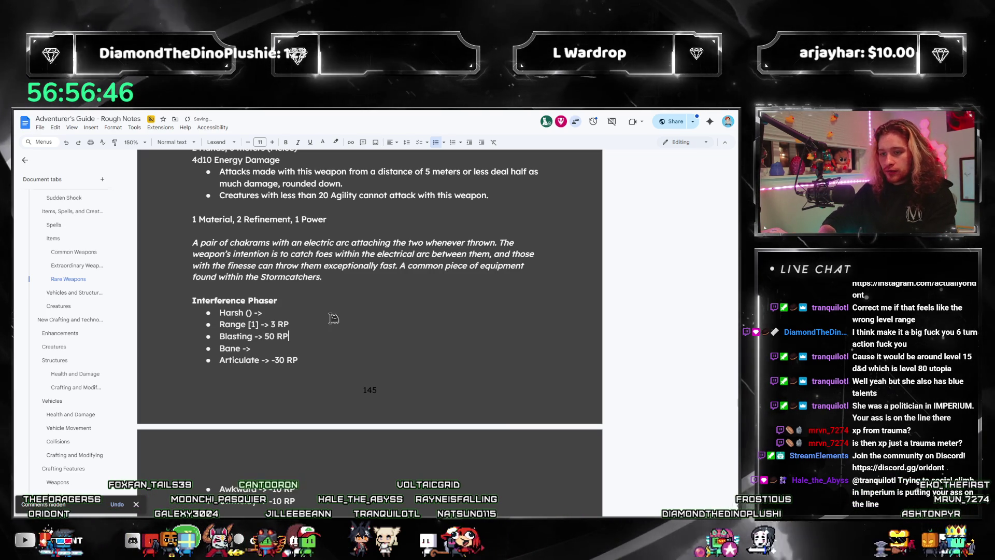
scroll(322, 396, down, 3)
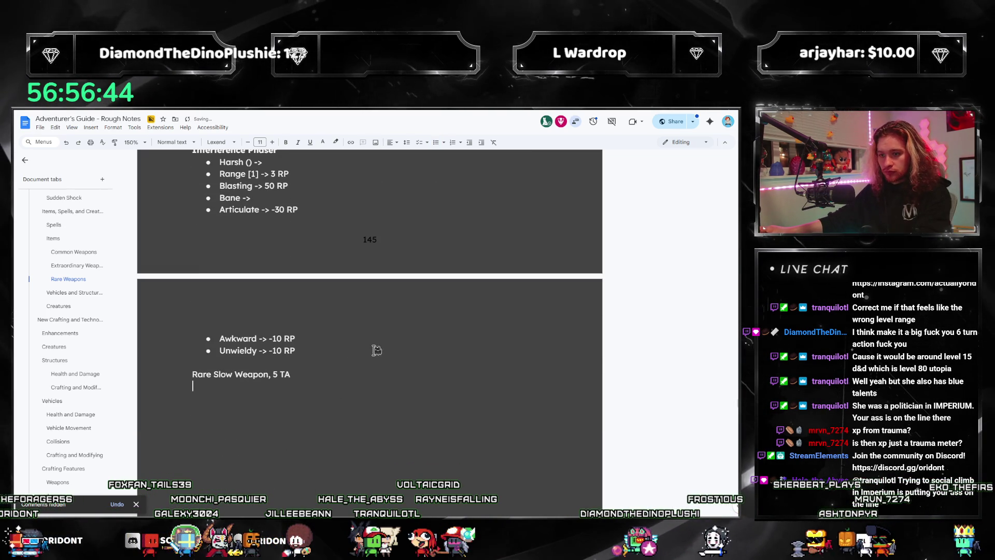
scroll(373, 351, up, 5)
scroll(338, 340, up, 2)
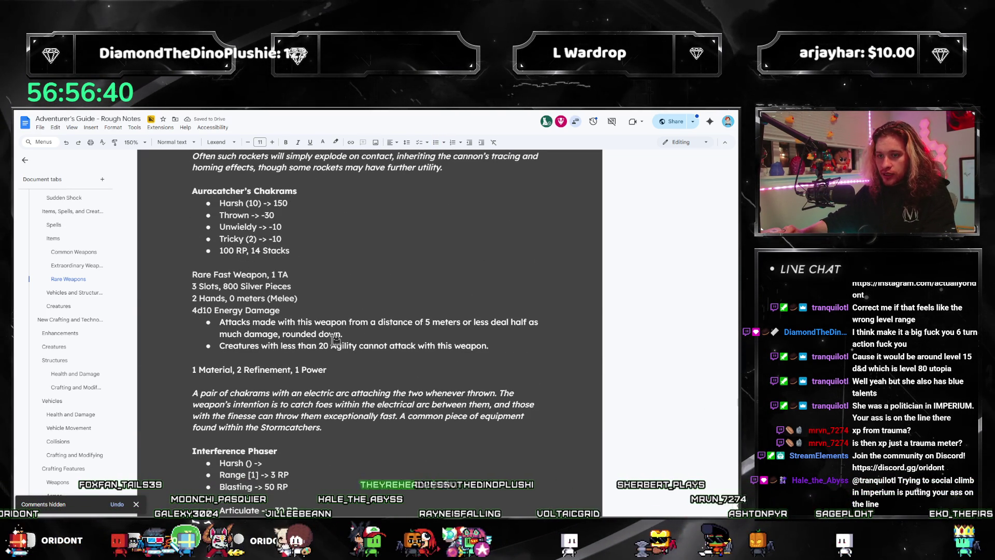
scroll(335, 340, down, 3)
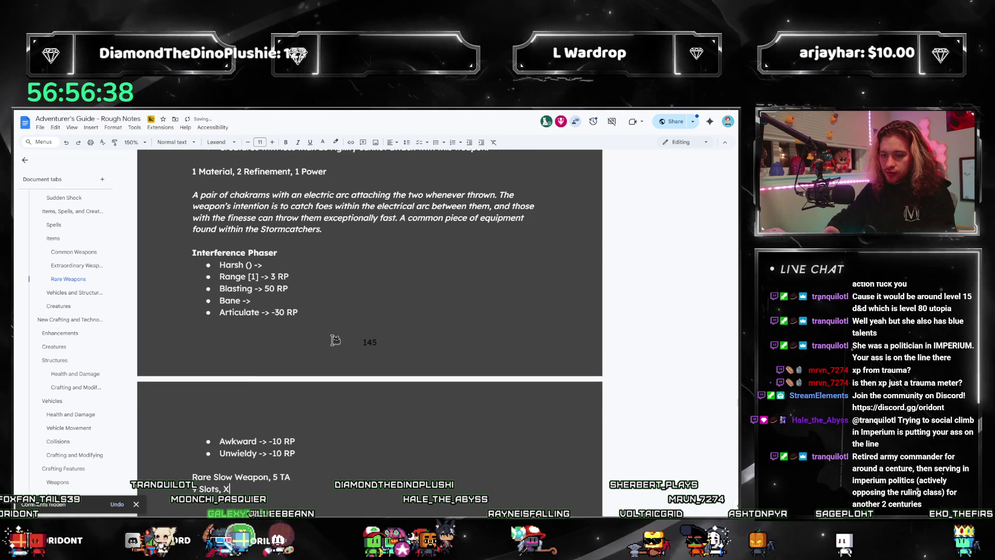
Step: Type the 'X Silver Pieces' cost line, fixing the 'Piecs' typo
text(X Silver Piecs)
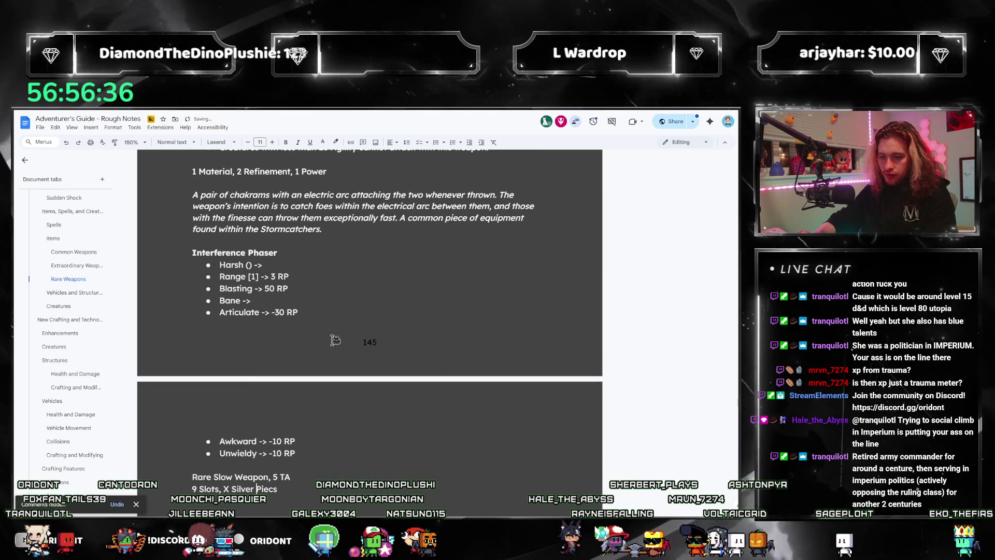
key(Right)
key(Right)
key(Right)
text(e)
key(ctrl+Left)
key(ctrl+Left)
key(ctrl+Left)
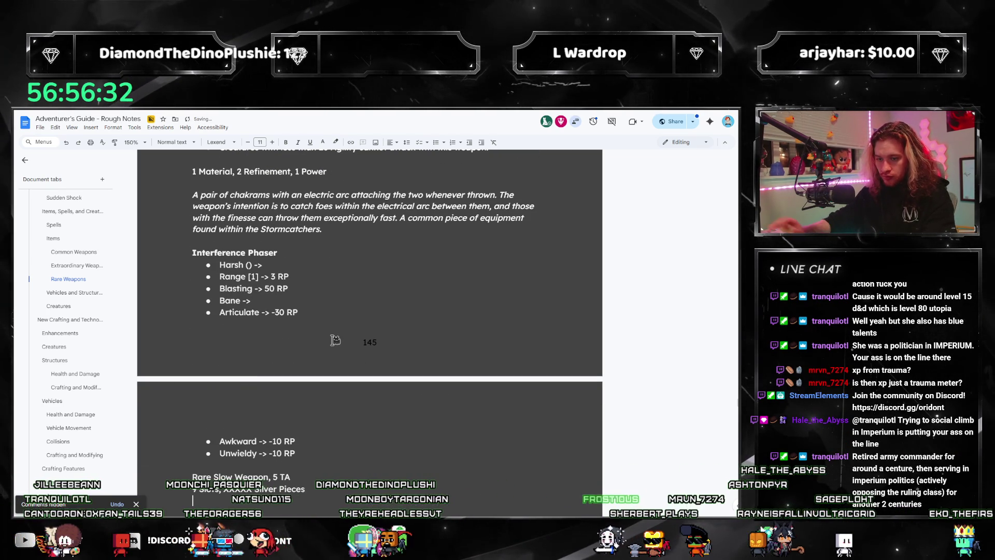
Step: Add the '2 Hands, 5 meter' line range stat
scroll(336, 340, up, 3)
text(2 H)
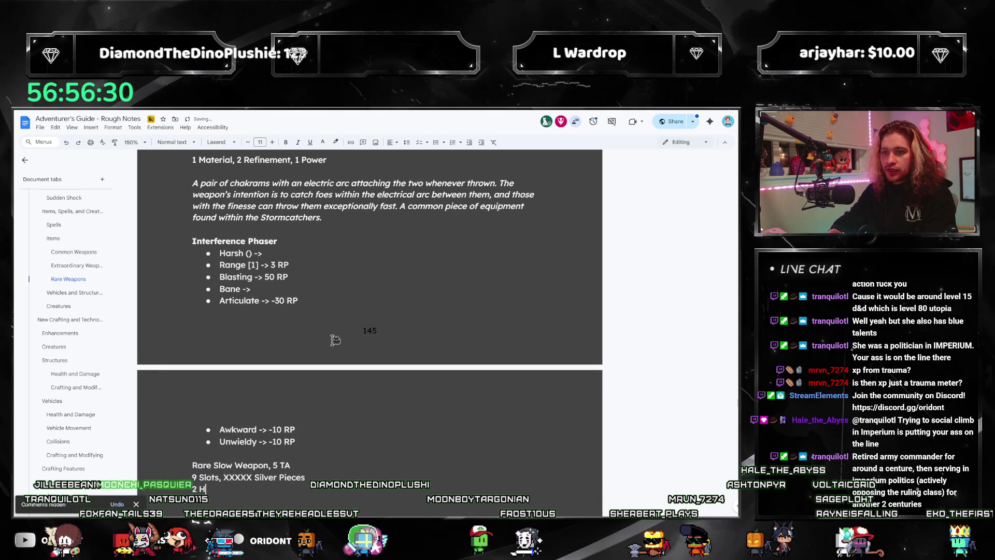
text(ands, 5 meter)
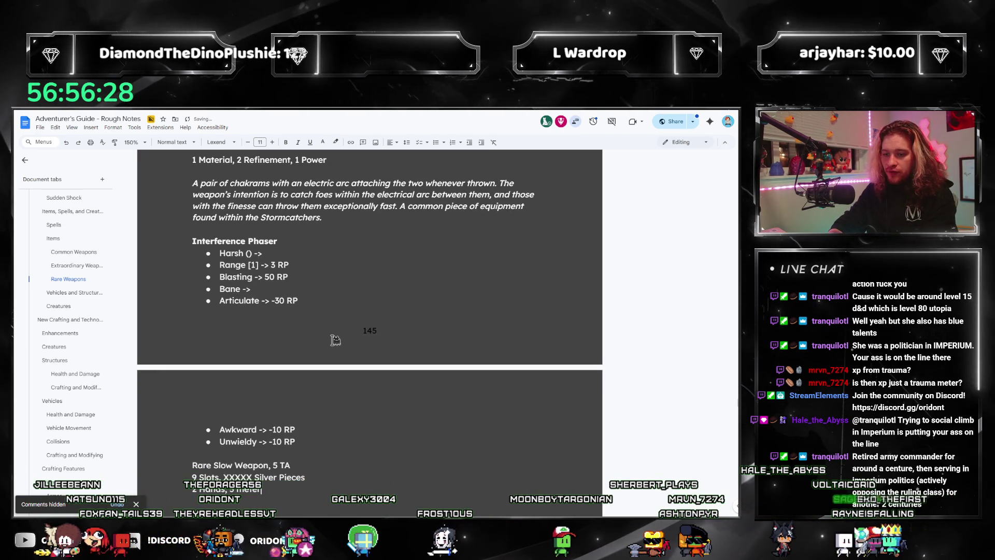
scroll(335, 340, up, 10)
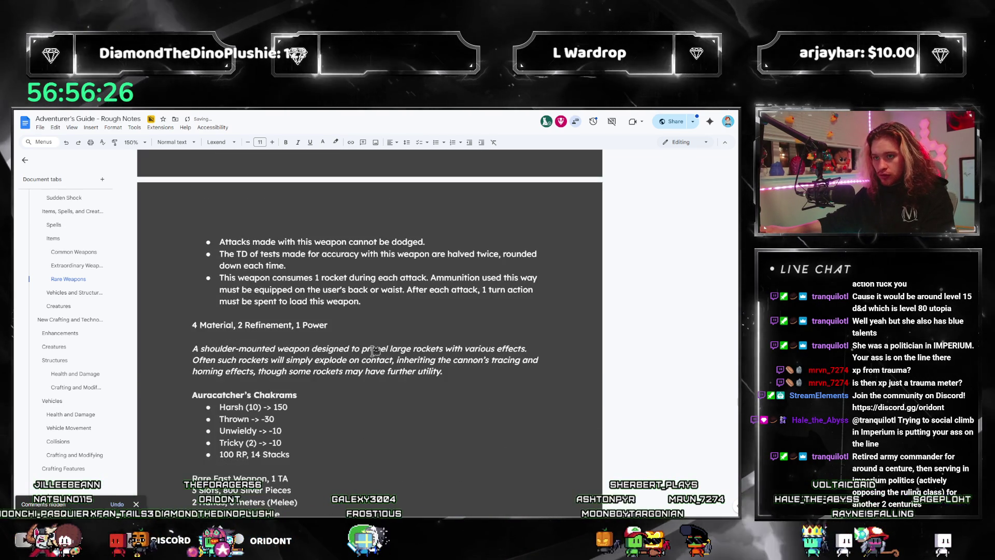
scroll(374, 351, up, 2)
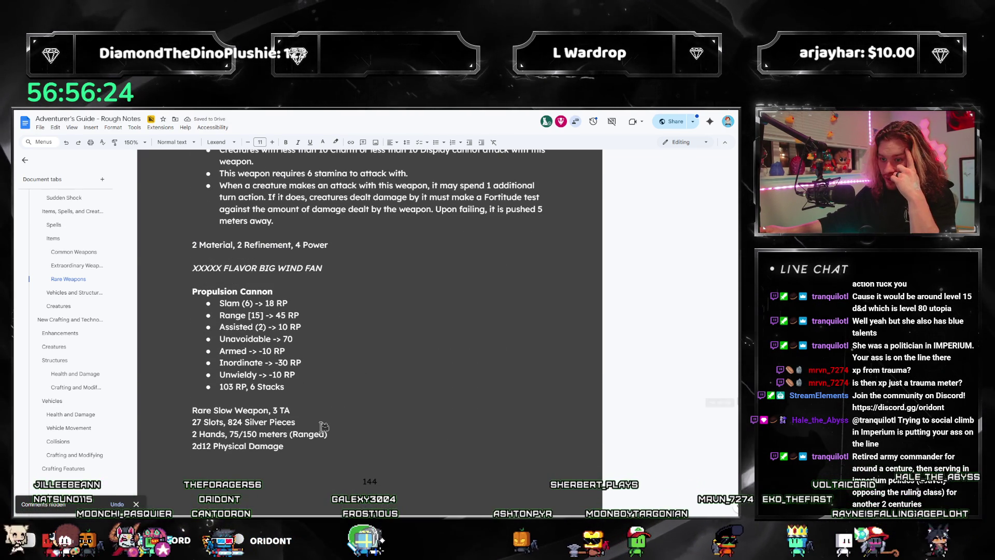
scroll(318, 436, up, 4)
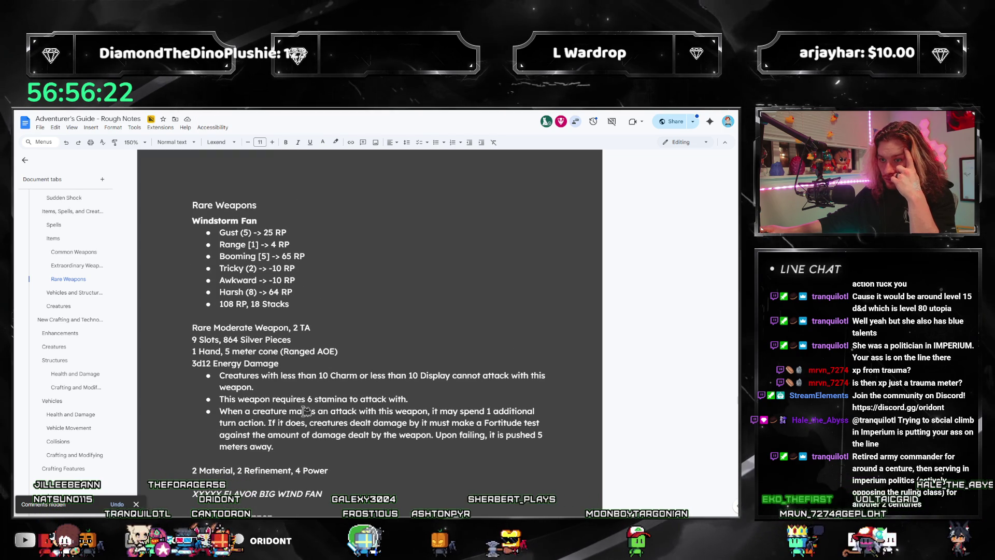
scroll(314, 394, up, 5)
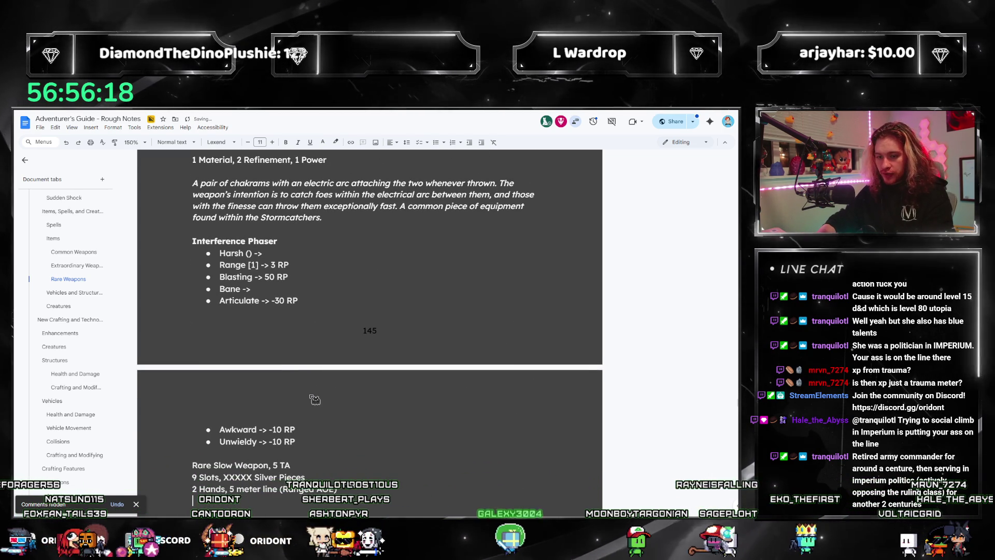
scroll(311, 394, up, 3)
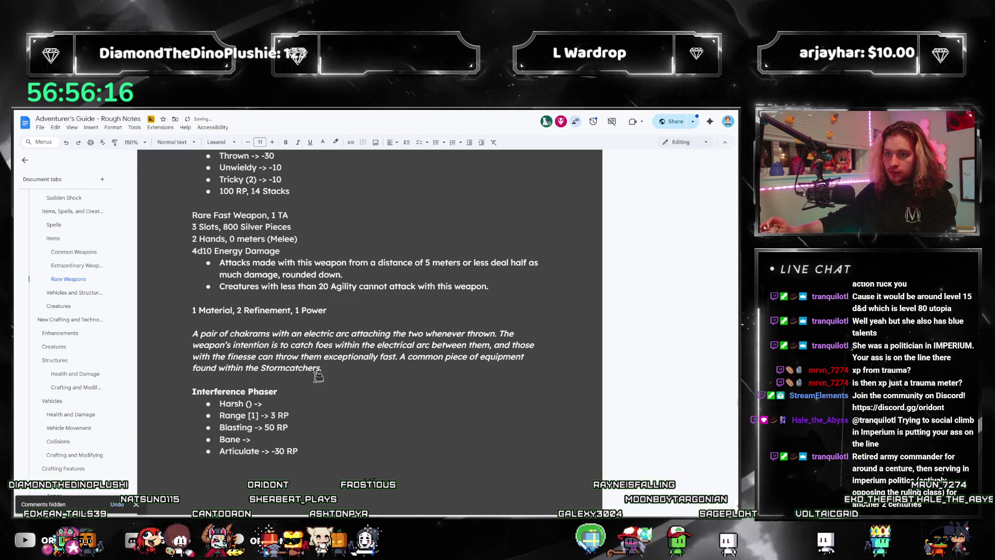
scroll(318, 377, down, 2)
scroll(376, 345, down, 3)
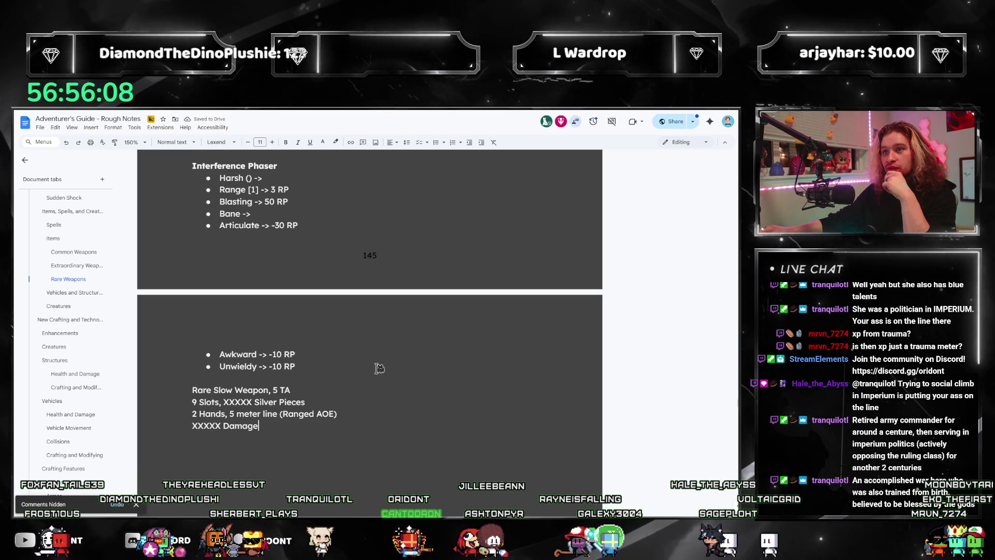
Step: Select the space after Silver Pieces, then place the caret after the Bane and Unwieldy bullets
double_click(366, 400)
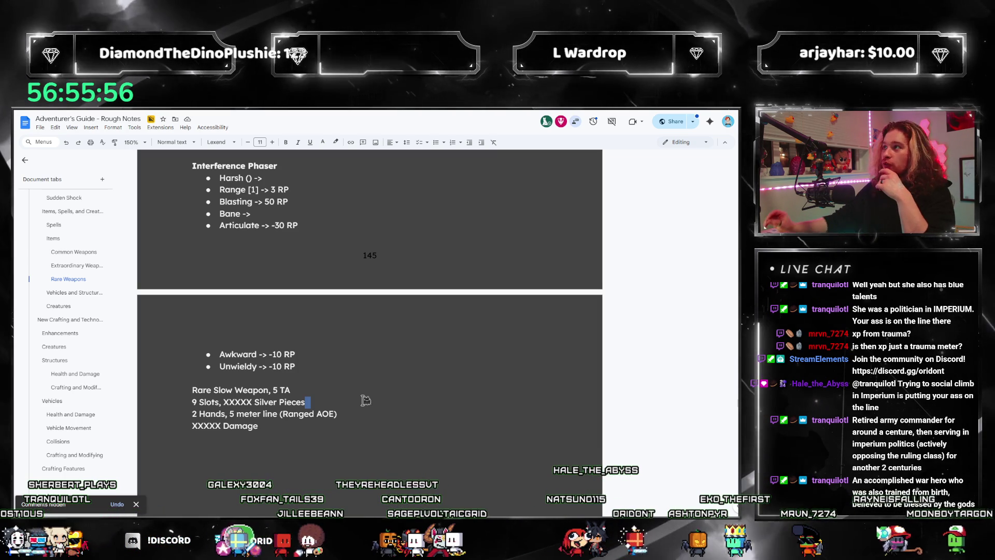
scroll(464, 423, up, 1)
click(354, 251)
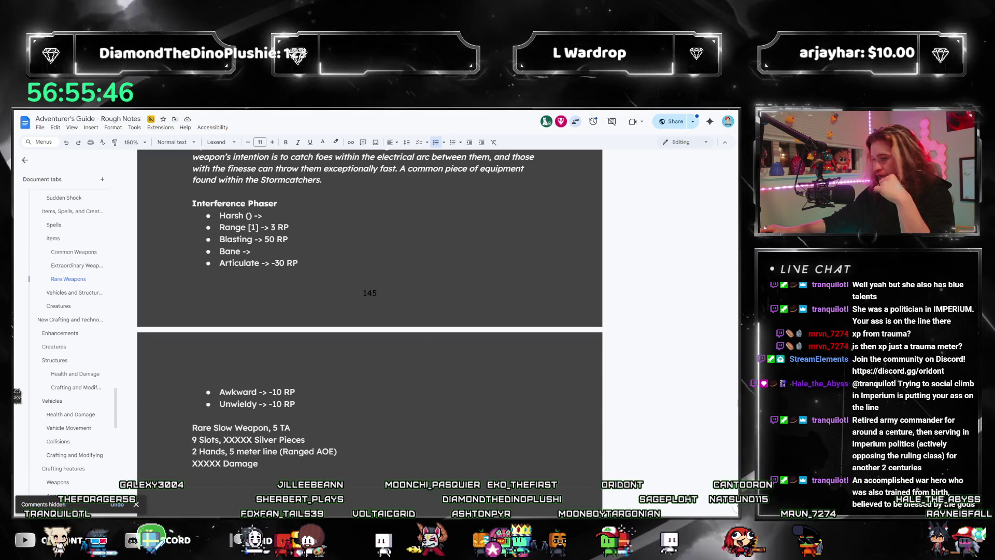
click(306, 402)
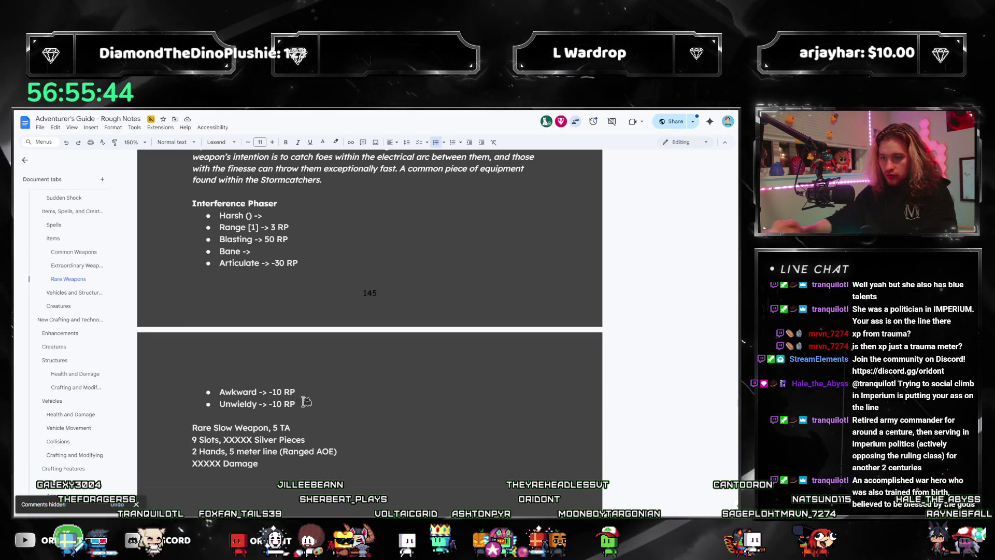
Step: Search the document for 'bane' and step through the later matches
key(ctrl+f)
text(bane)
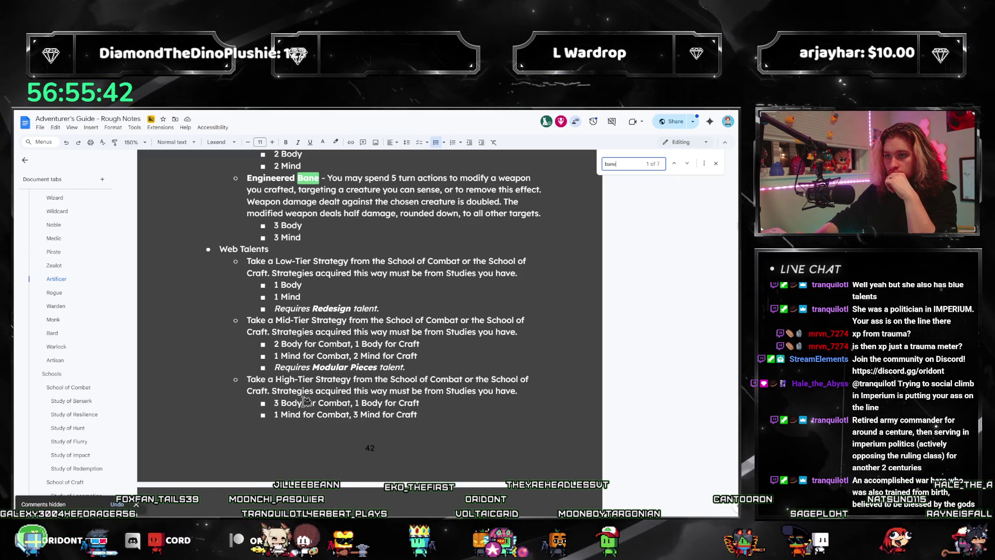
key(Return)
key(Return)
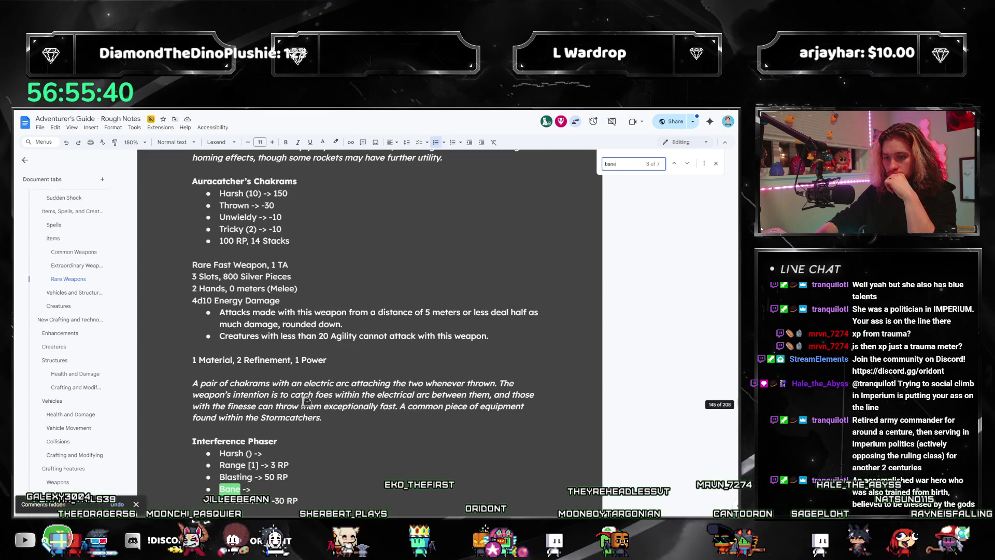
key(Return)
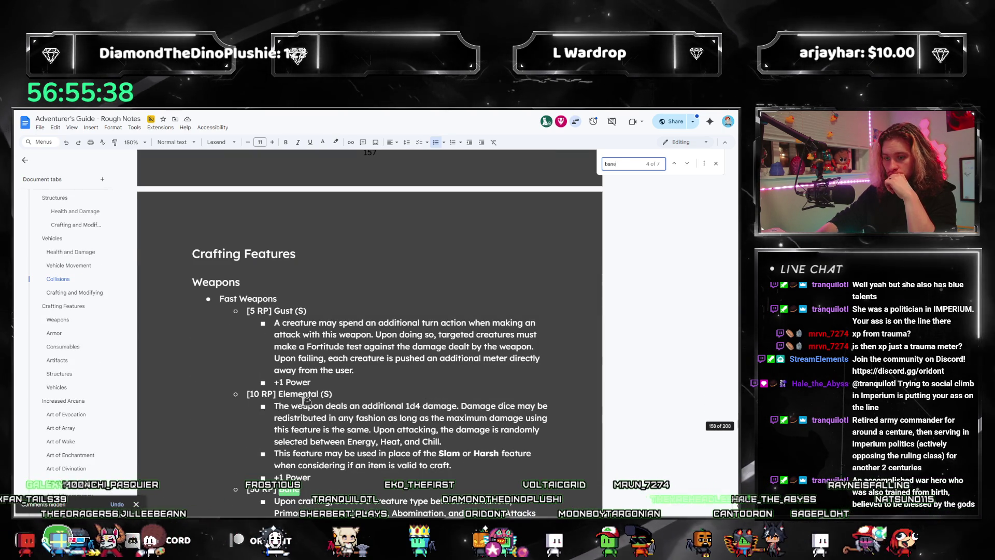
key(Return)
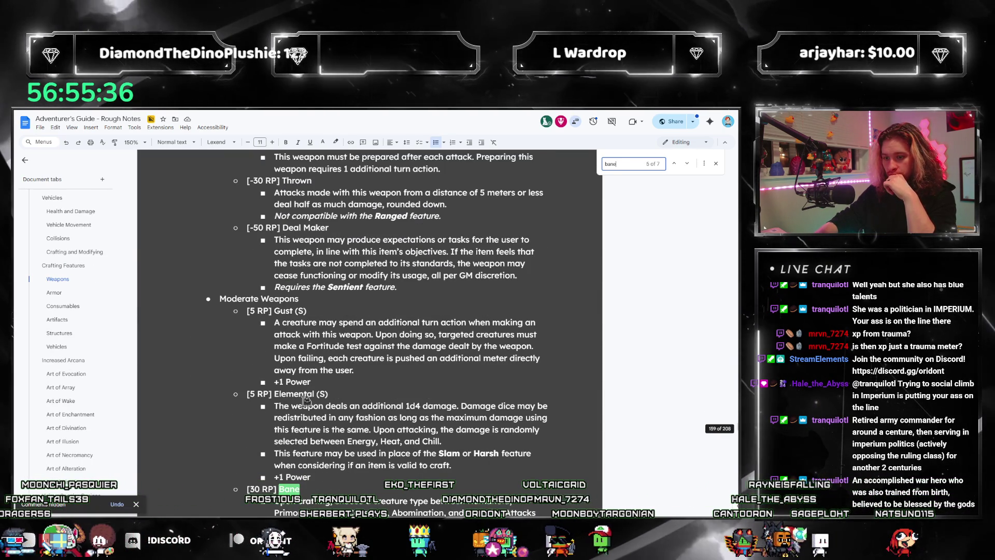
key(Return)
scroll(306, 399, down, 2)
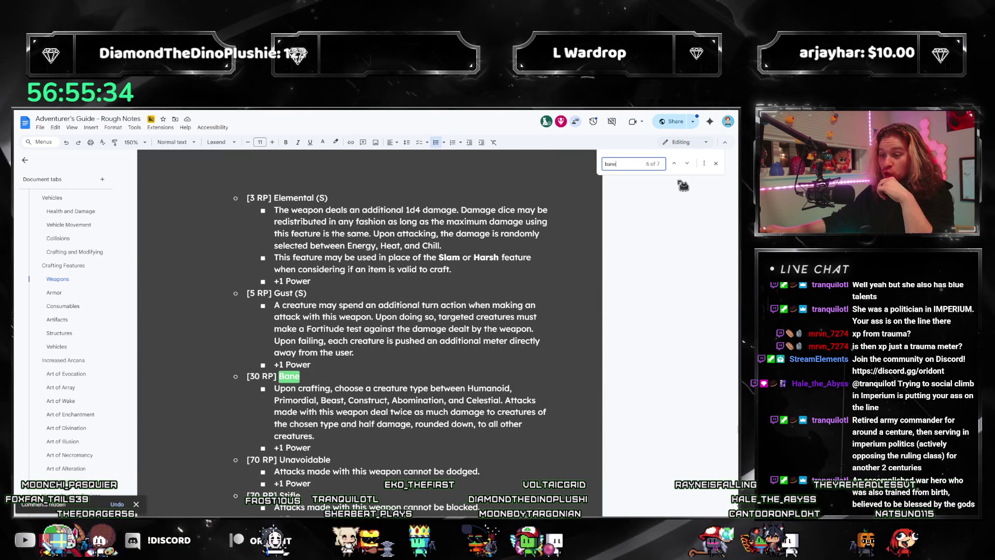
Step: Return to the Phaser's Bane match, close Find, and place the caret after the Harsh cost
click(674, 163)
click(674, 163)
click(675, 163)
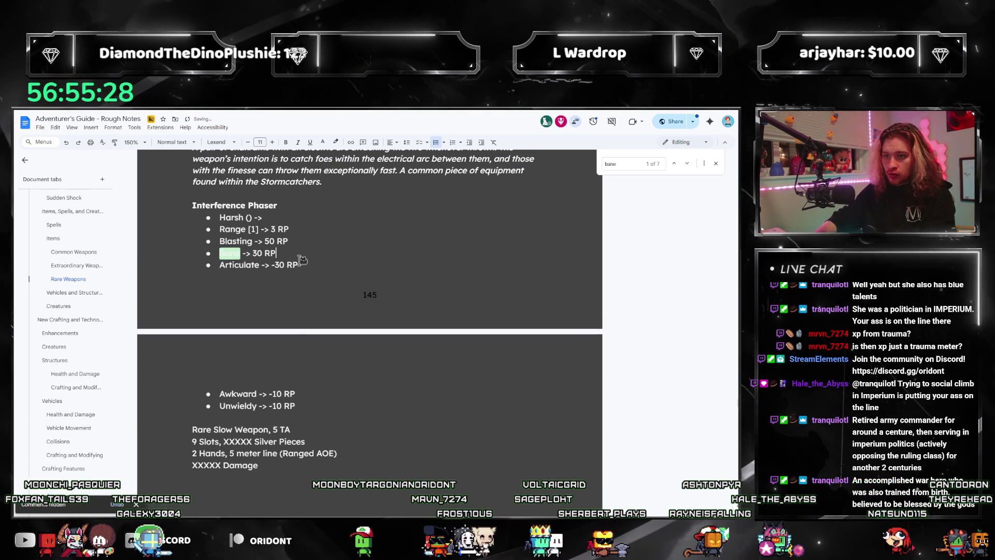
click(715, 164)
click(301, 216)
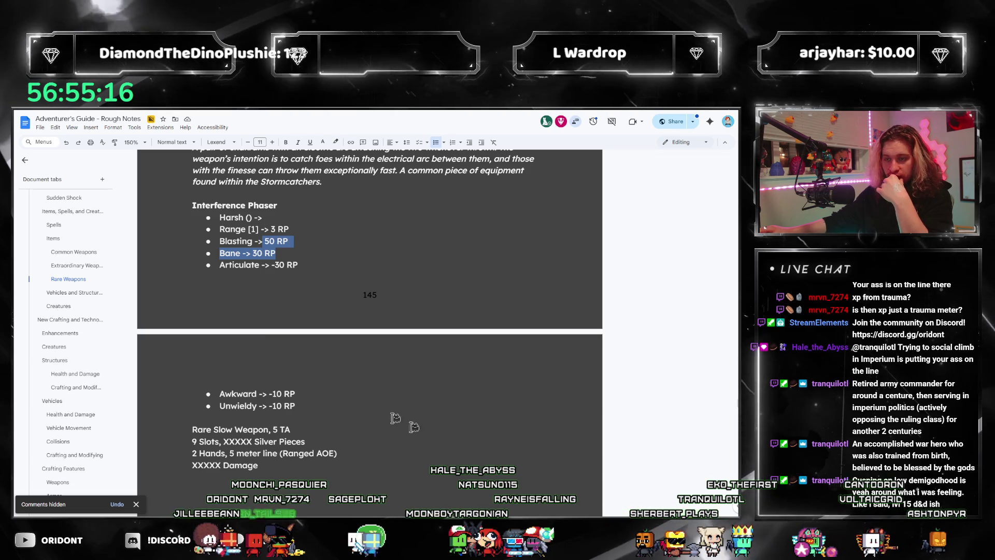
key(alt+Tab)
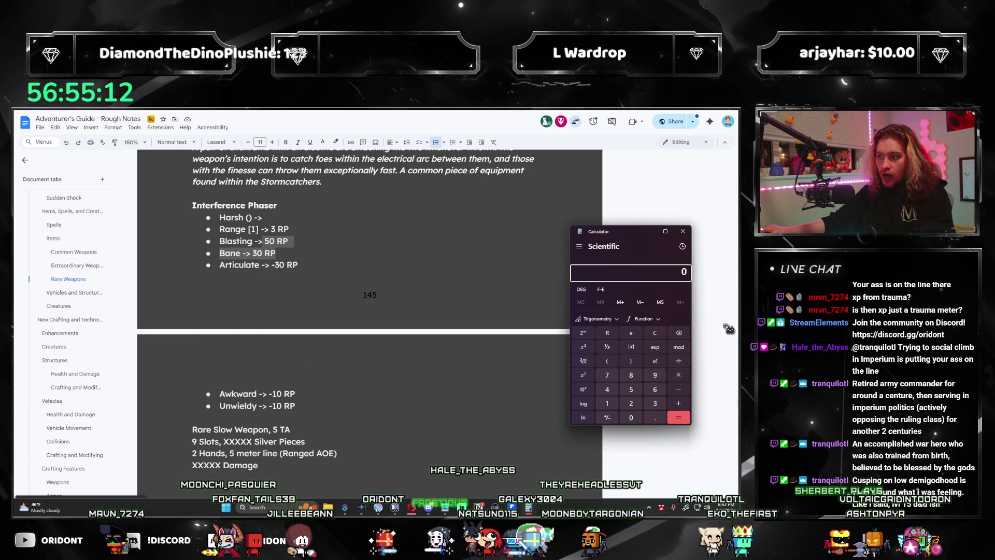
Step: Clear Calculator and compute 77 ÷ 3
click(658, 332)
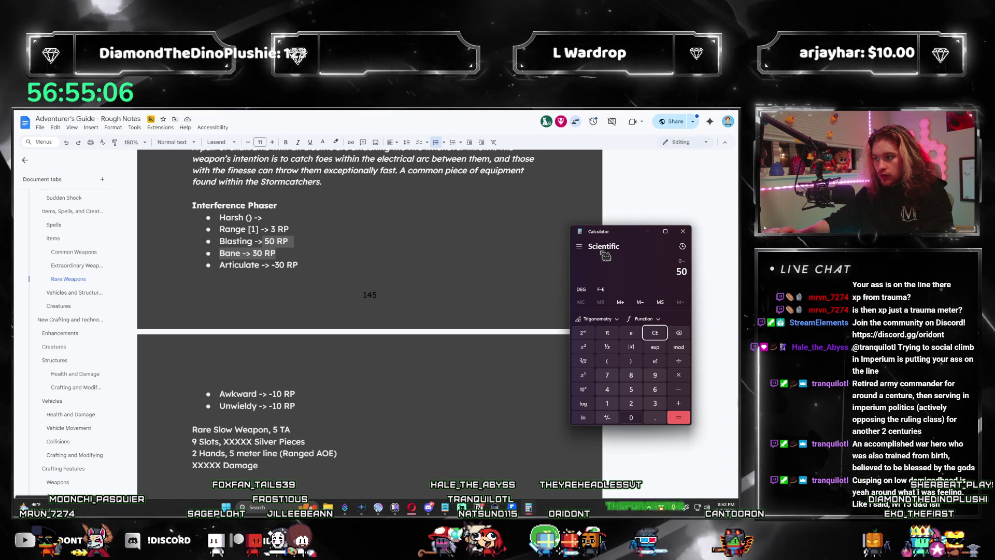
text(-50+)
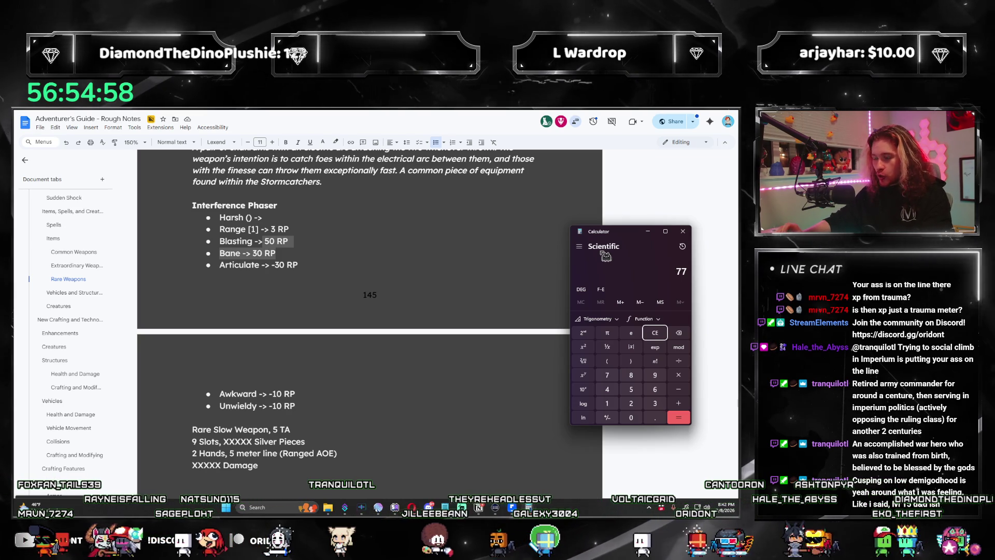
text(/3)
key(Return)
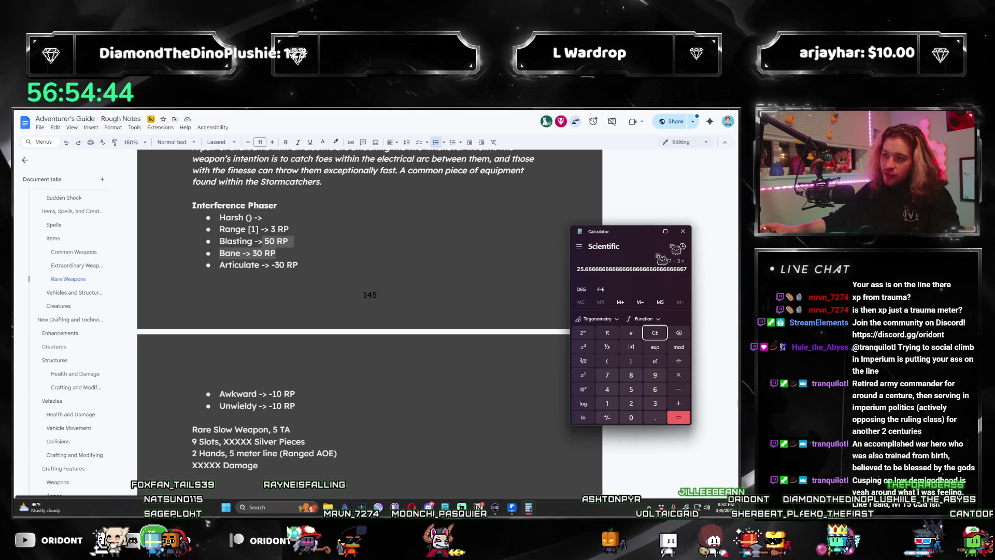
Step: Delete the old 25 from Harsh's parentheses, checking the calculator result
click(251, 218)
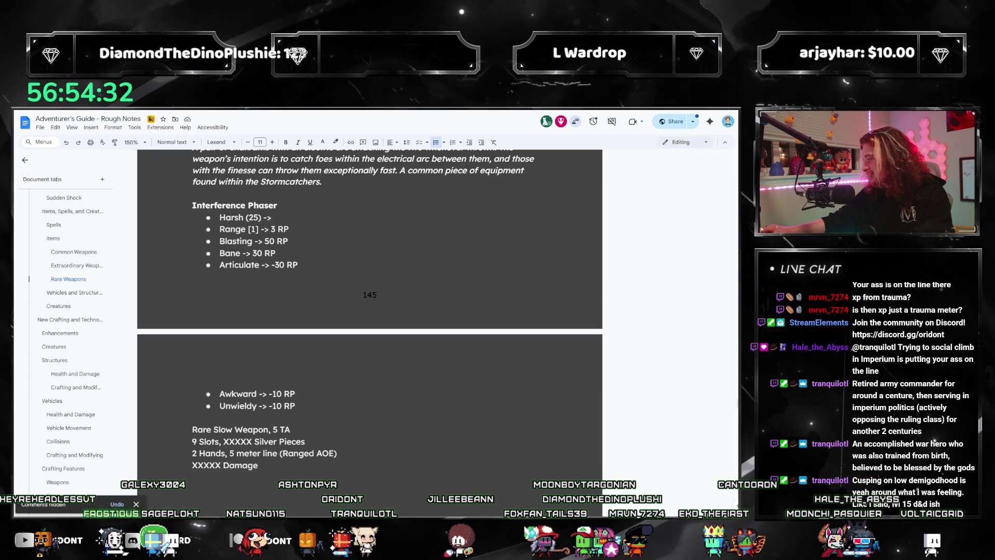
key(alt+Tab)
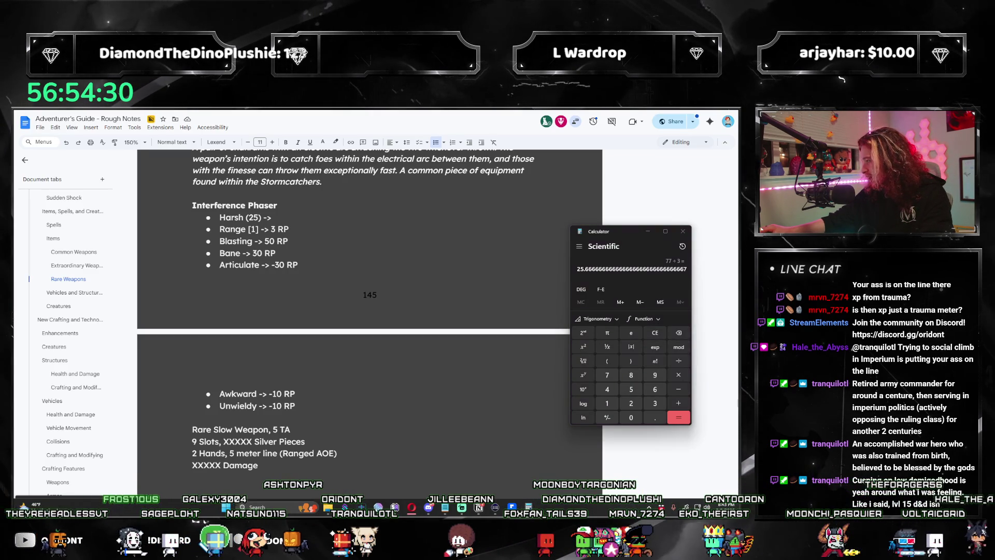
key(alt+Tab)
key(alt+Tab)
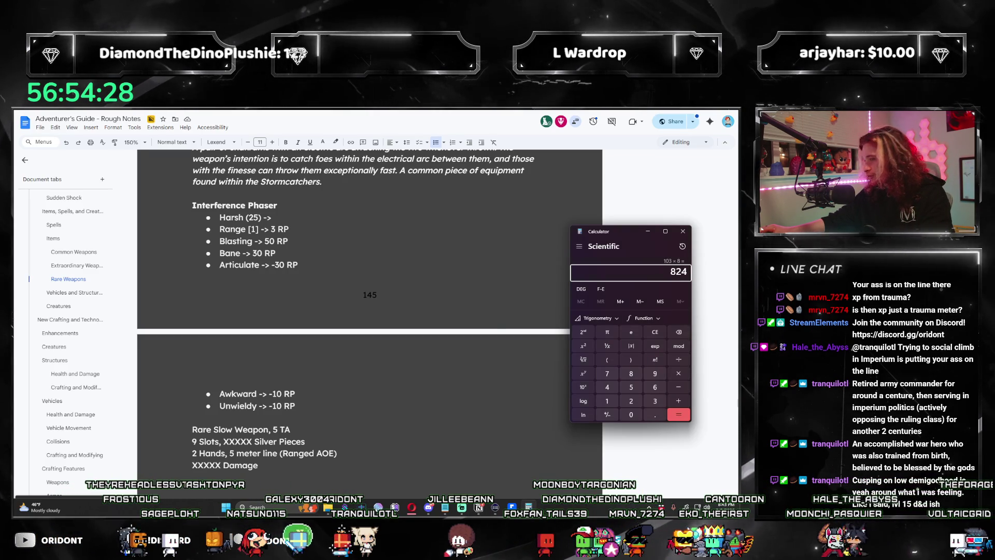
key(alt+Tab)
double_click(253, 217)
key(BackSpace)
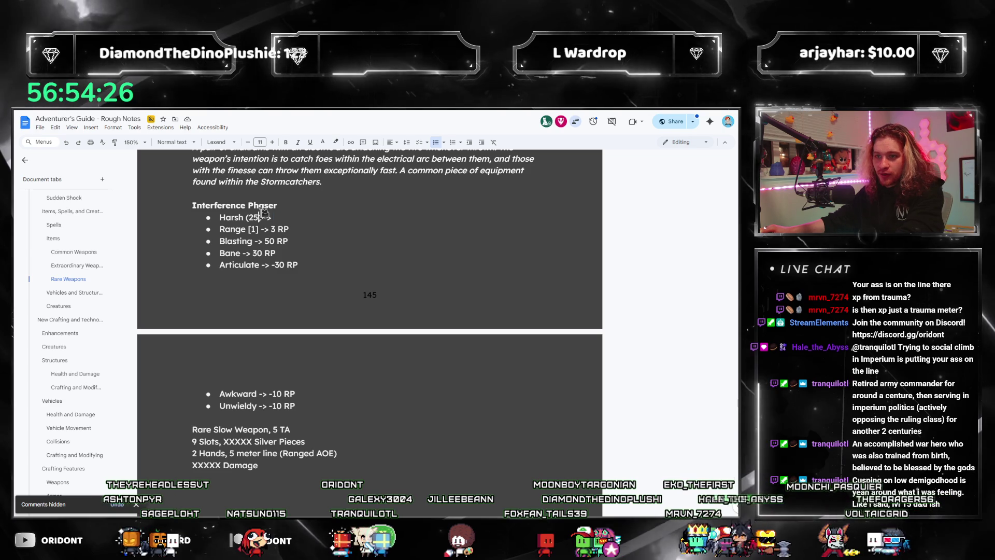
key(alt+Tab)
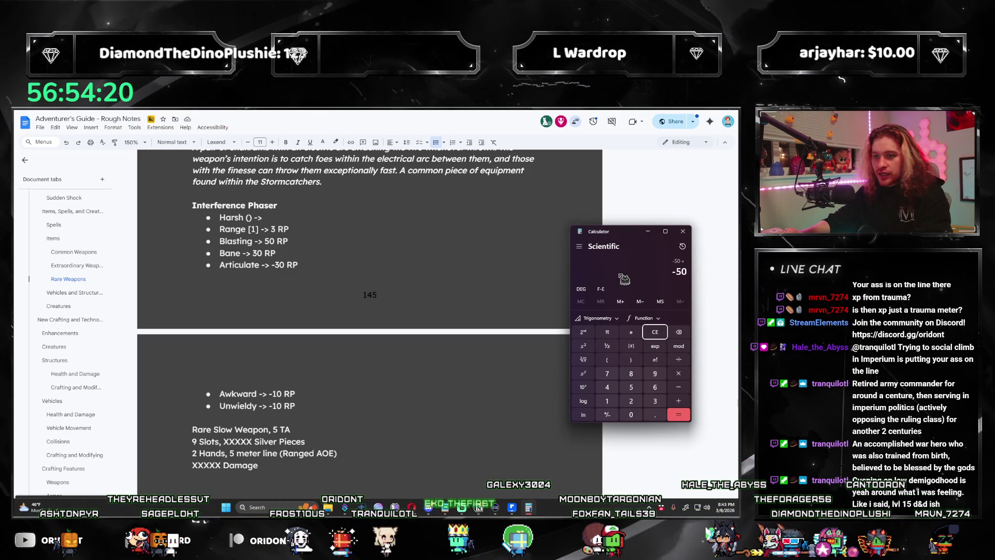
Step: Calculate -50 + 80 and 33 − 110, then enter 77/4 in Calculator
text(0)
key(Return)
text(33-110)
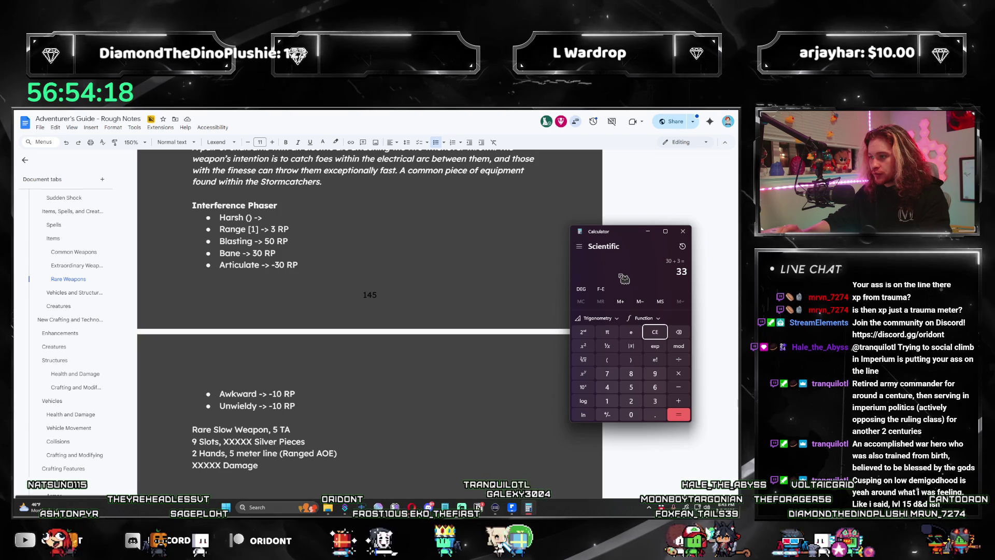
key(Return)
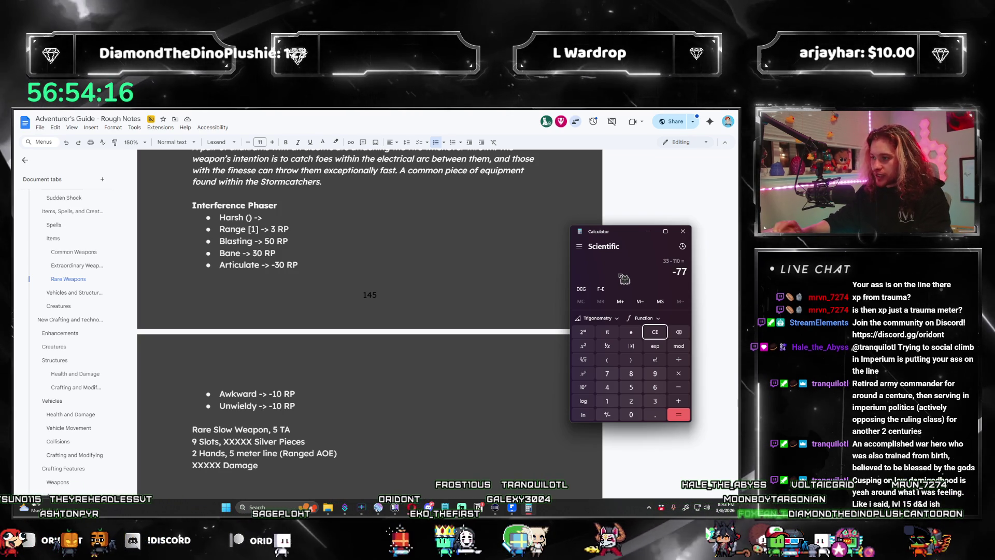
text(77)
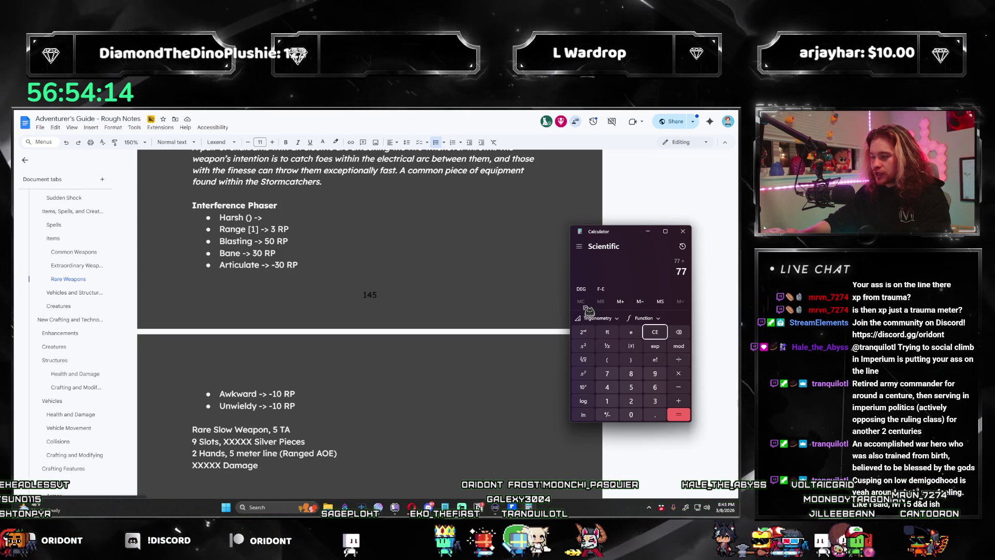
text(/4)
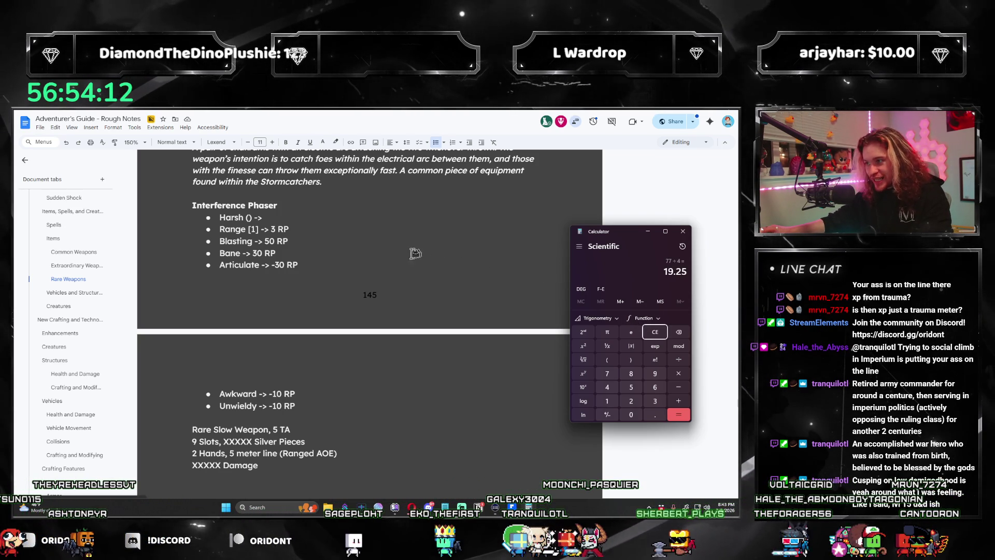
Step: Set Harsh's value to 18 and replace the XXXXX damage placeholder with 6d12 Energy
click(321, 217)
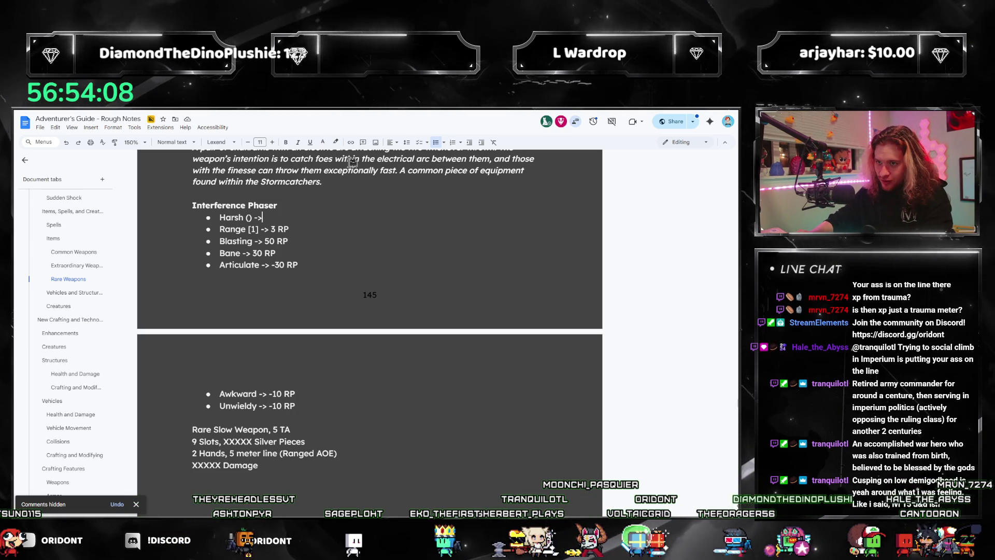
text(18)
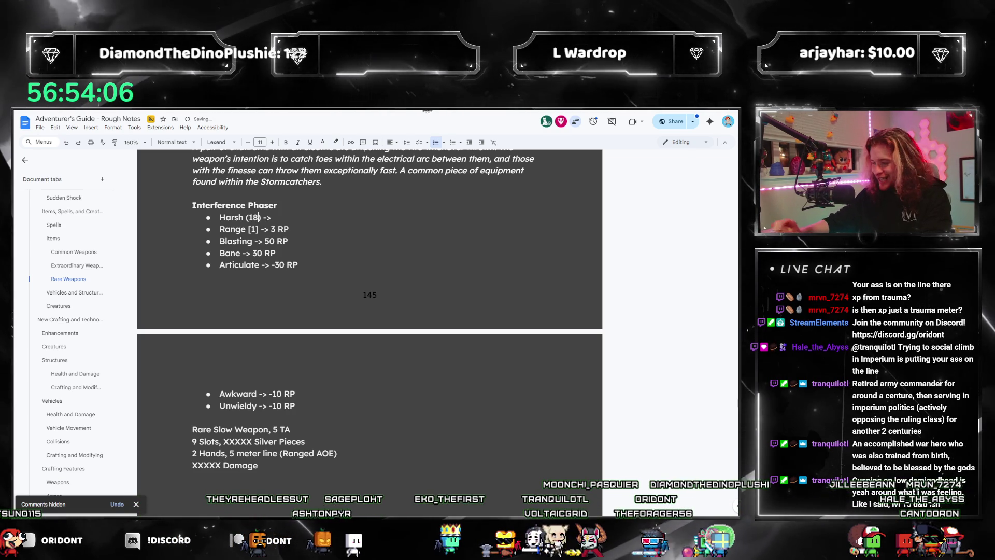
key(alt+Tab)
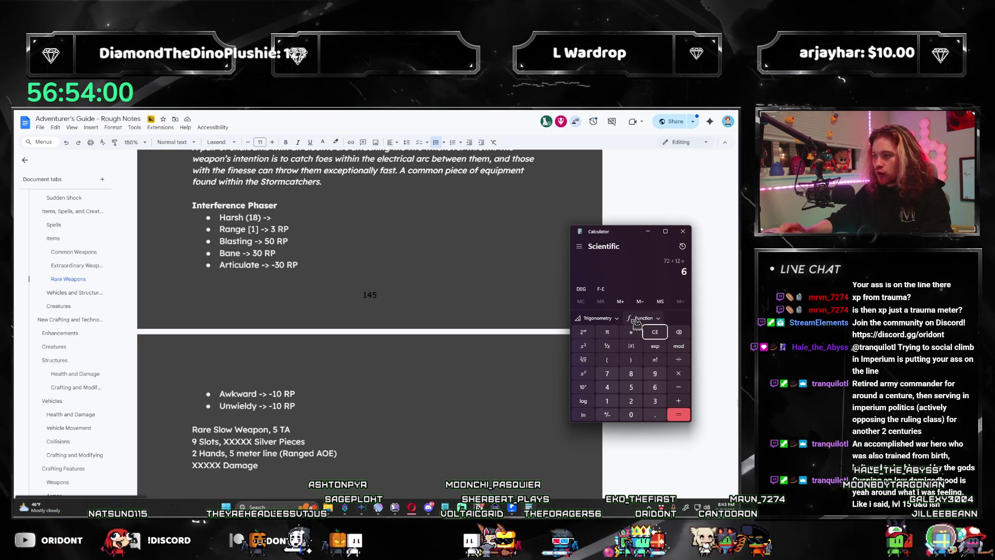
key(alt+Tab)
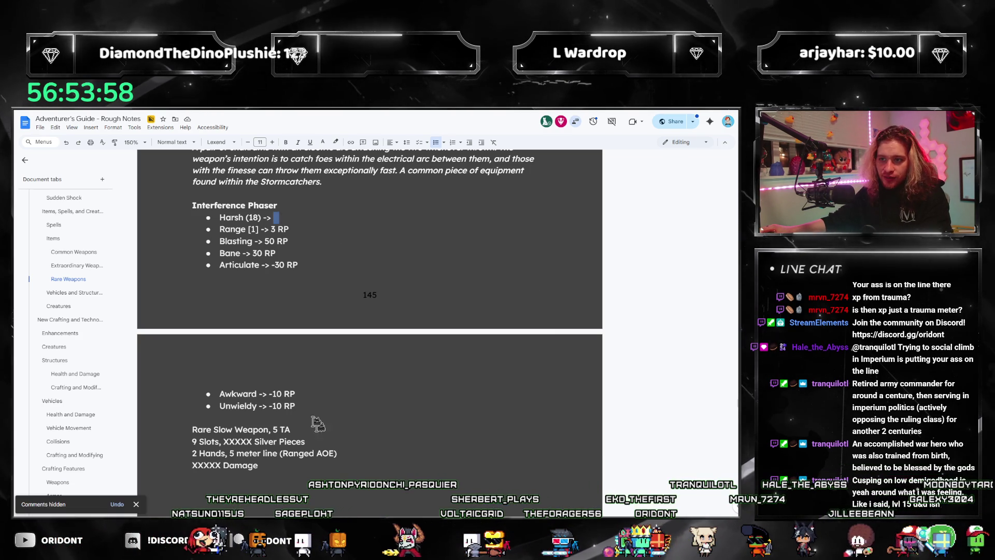
double_click(202, 464)
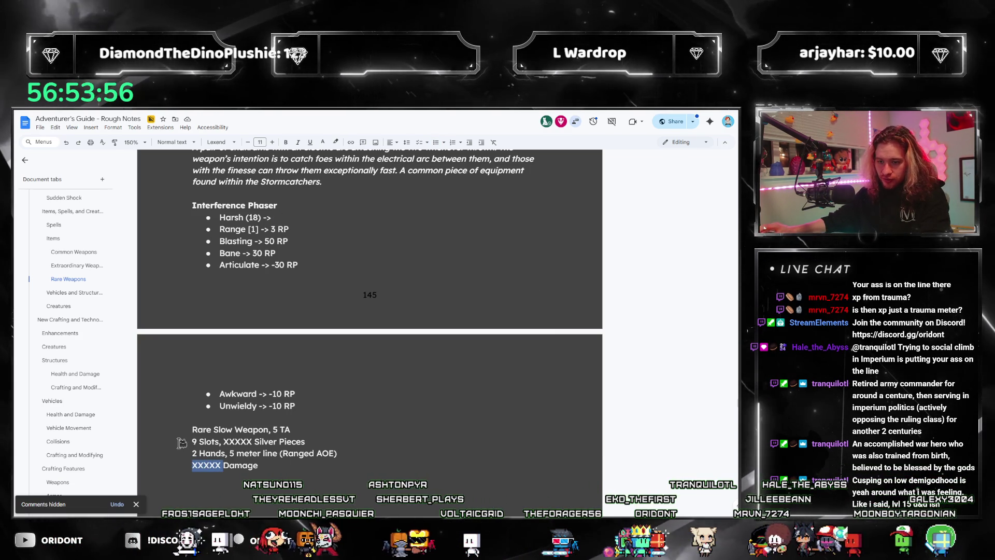
text(6d12 Energy)
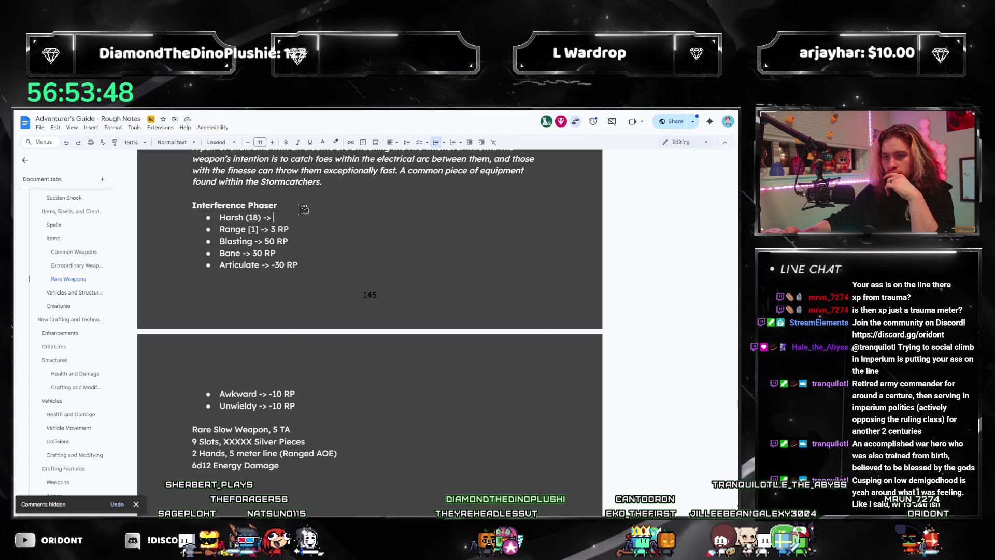
Step: Compute 18 × 4 = 72 in Calculator for the Harsh cost
click(528, 507)
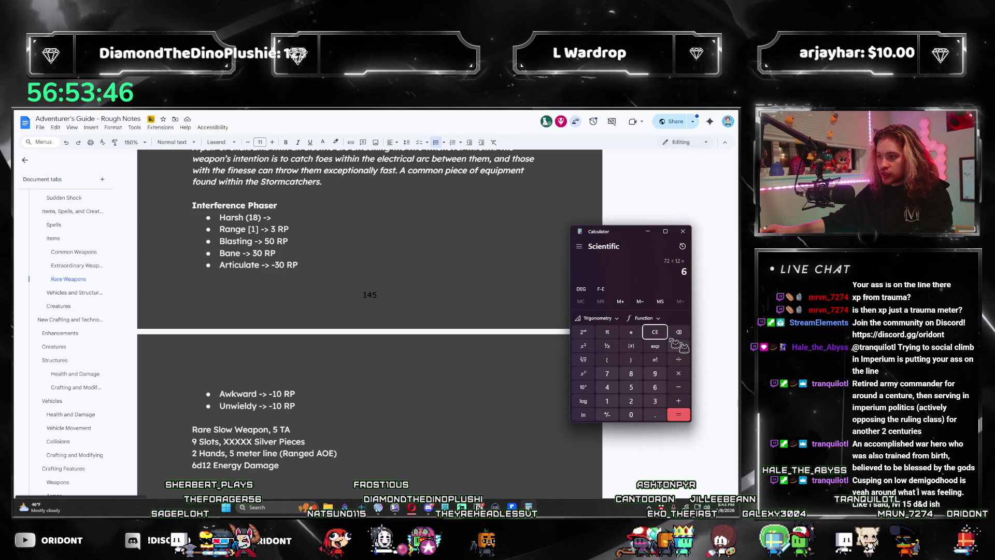
text(18*4)
key(Return)
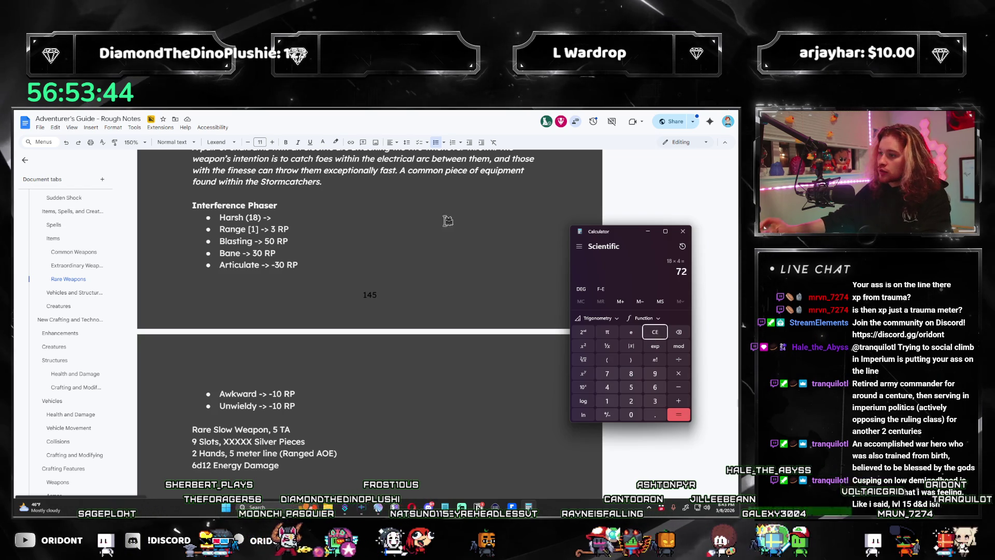
click(346, 212)
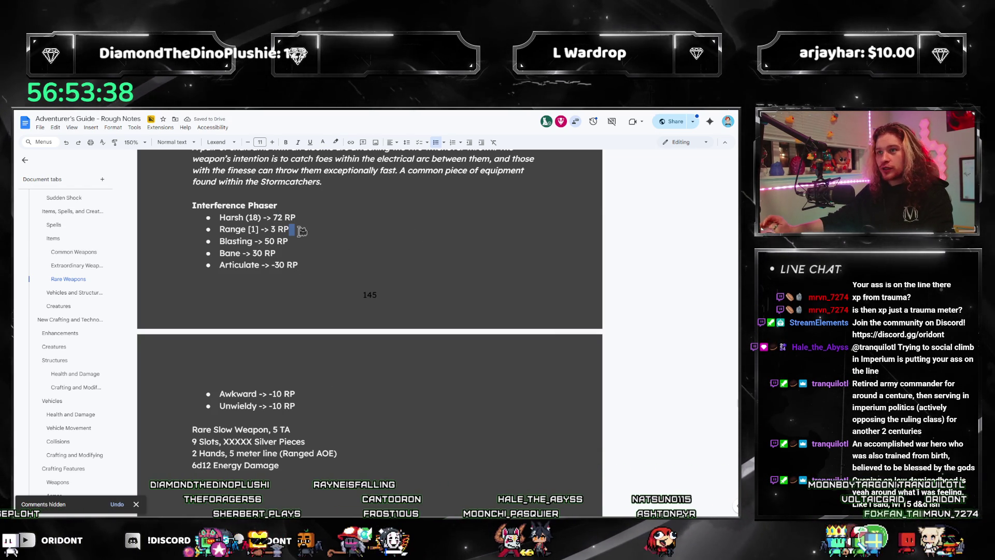
text(72 RP)
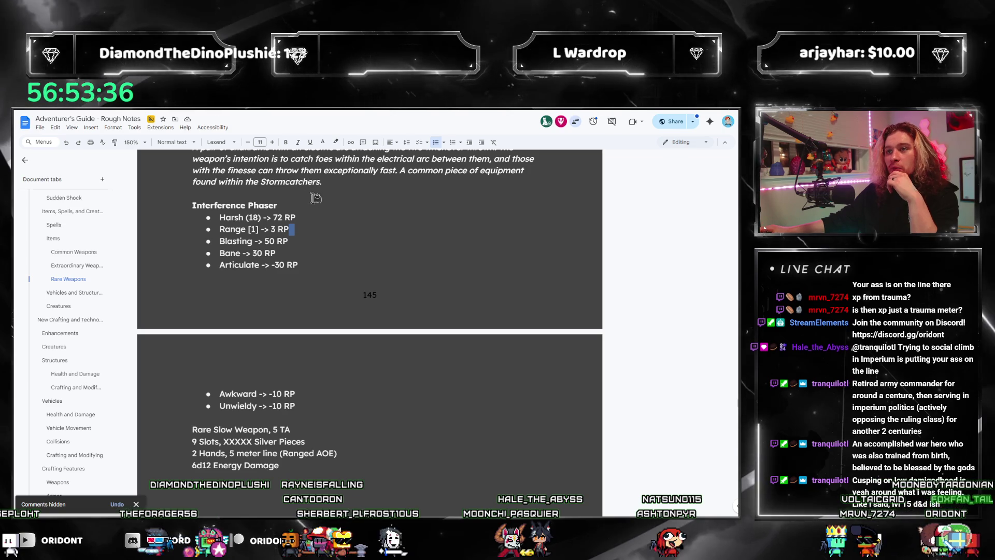
click(352, 238)
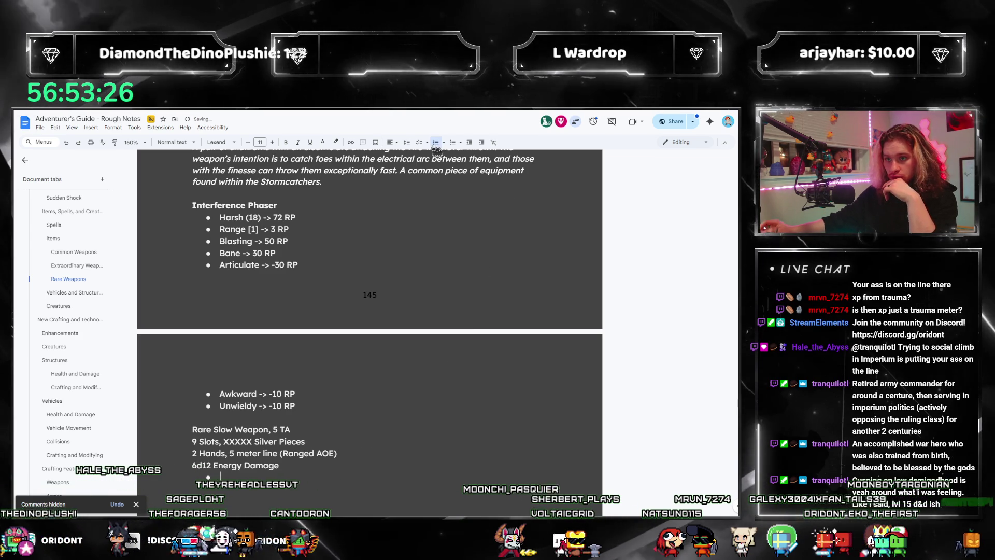
Step: Review the Range, Blasting -> 50 RP and Bane -> 30 RP lines, ending at the Bane bullet
click(342, 226)
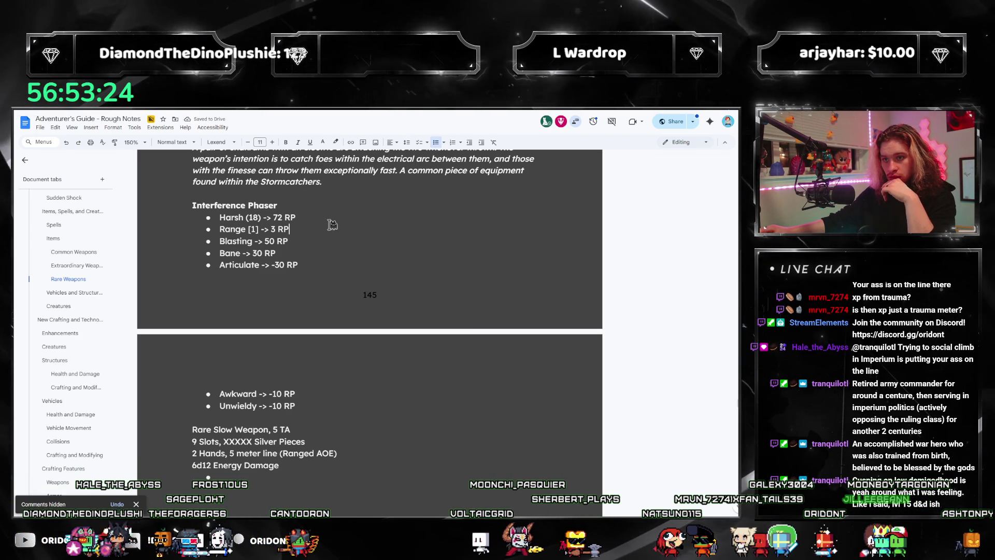
double_click(318, 248)
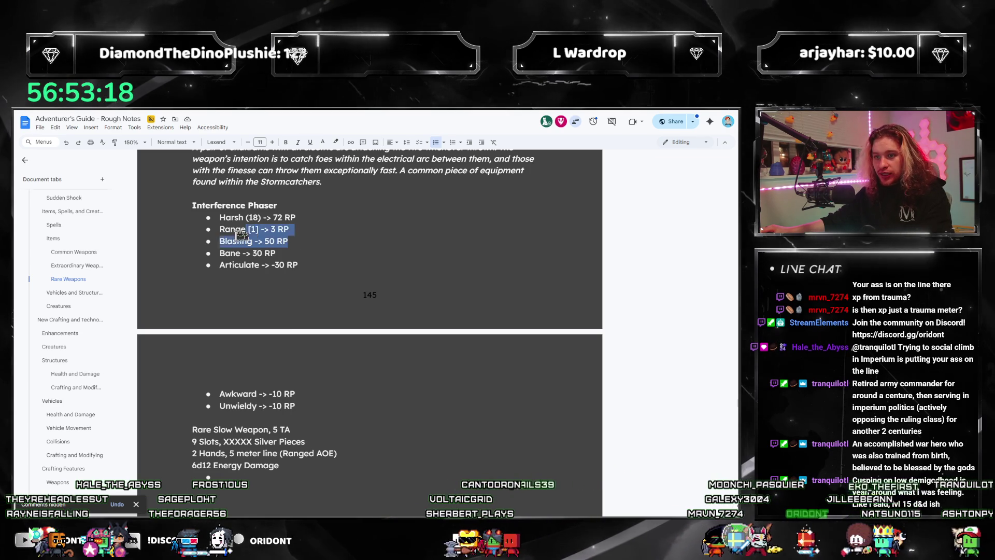
triple_click(287, 243)
triple_click(295, 252)
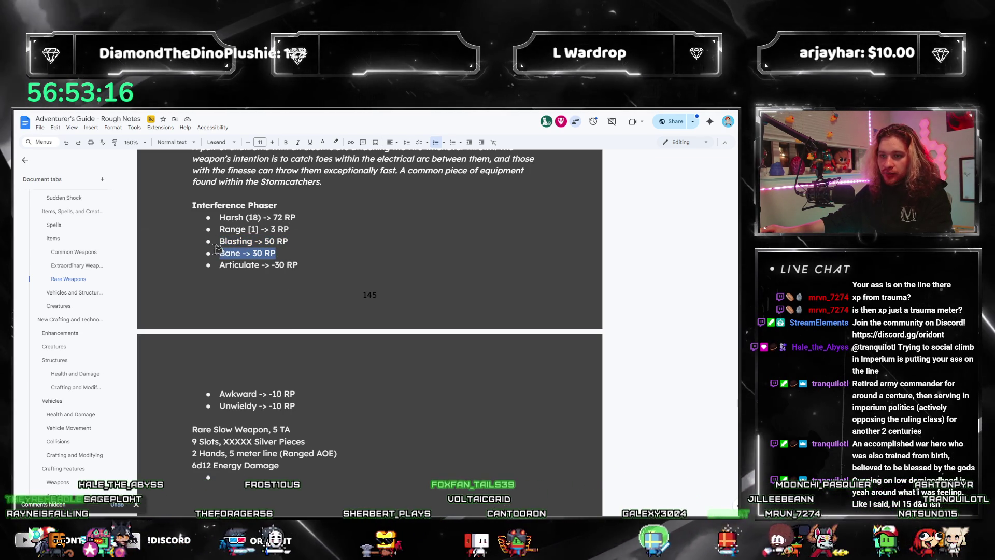
click(308, 253)
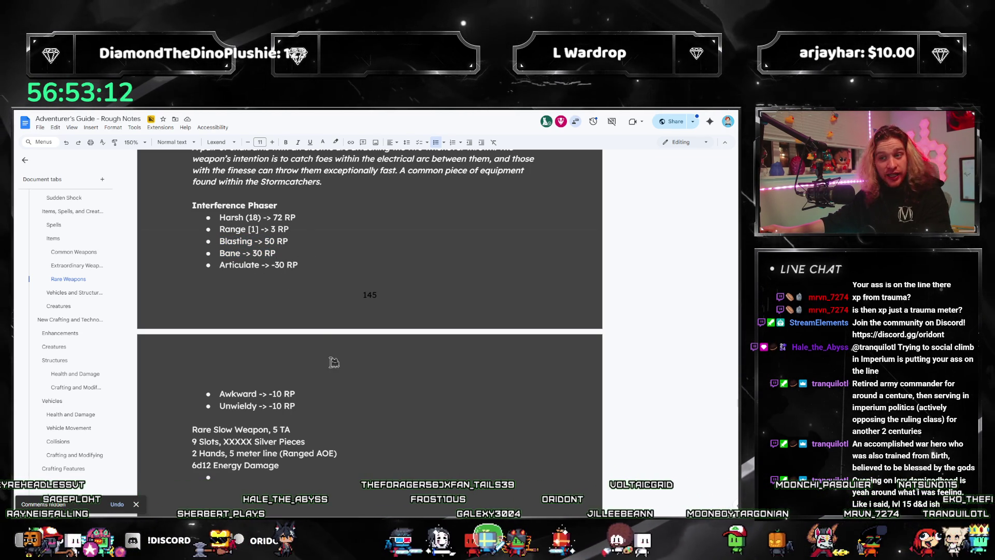
scroll(331, 359, up, 15)
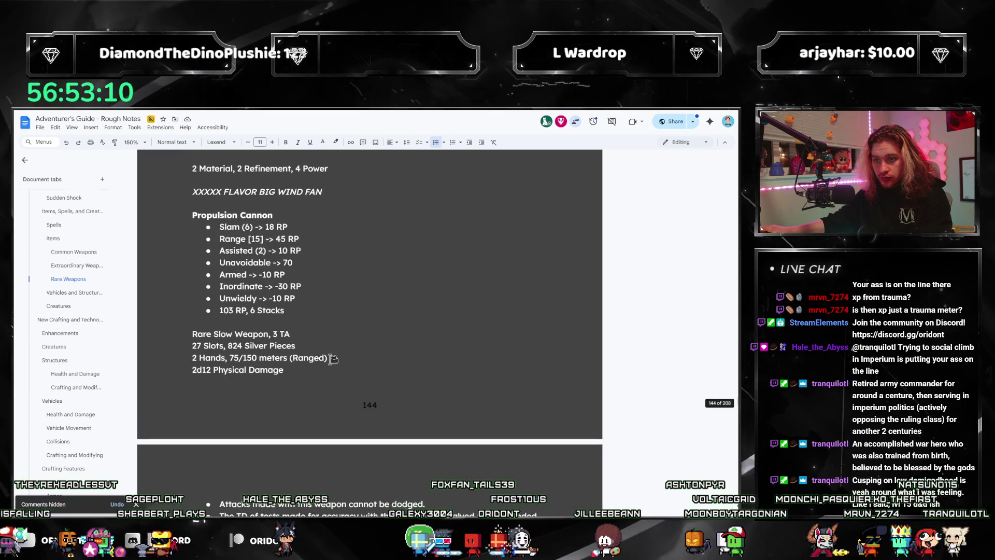
scroll(331, 359, down, 20)
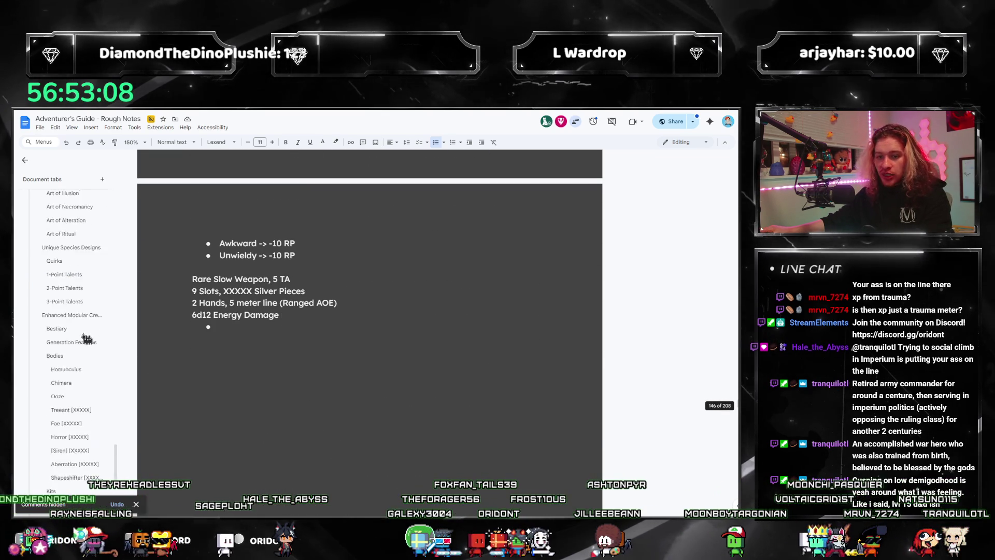
scroll(85, 338, down, 3)
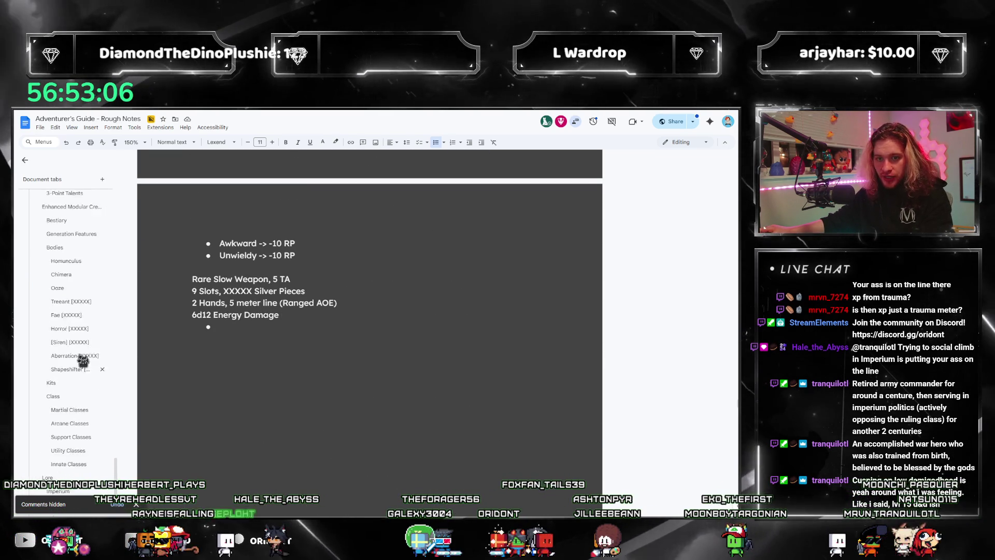
scroll(83, 355, up, 5)
scroll(68, 321, up, 3)
Step: Copy the Bane feature description from the rulebook and paste it into the empty bullet
key(ctrl+f)
text(bane)
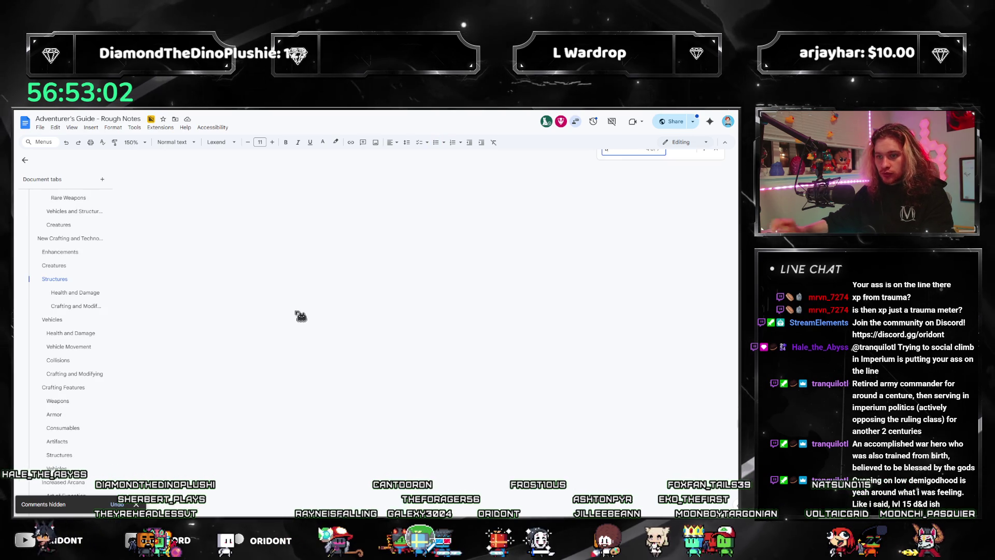
scroll(373, 333, down, 3)
drag(314, 360, 274, 312)
key(ctrl+c)
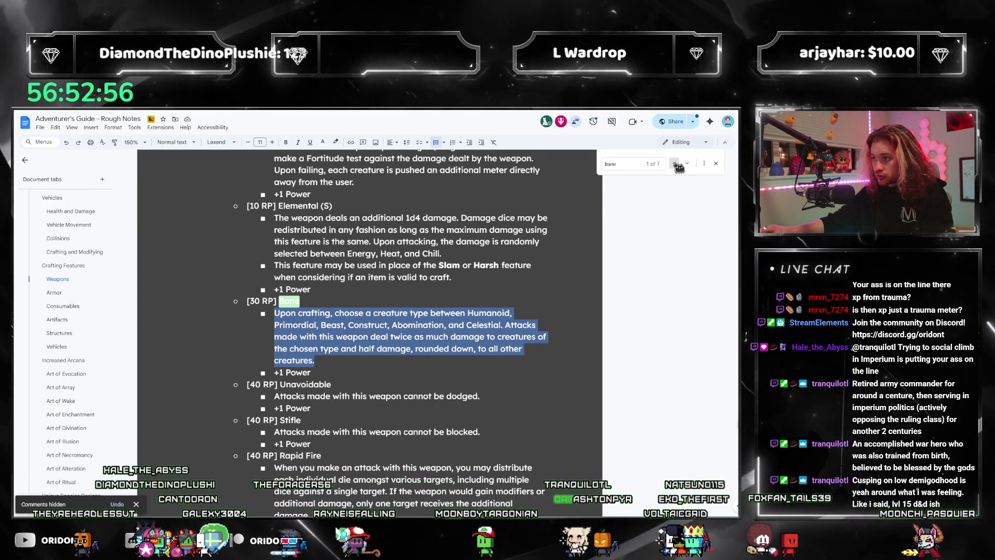
click(676, 164)
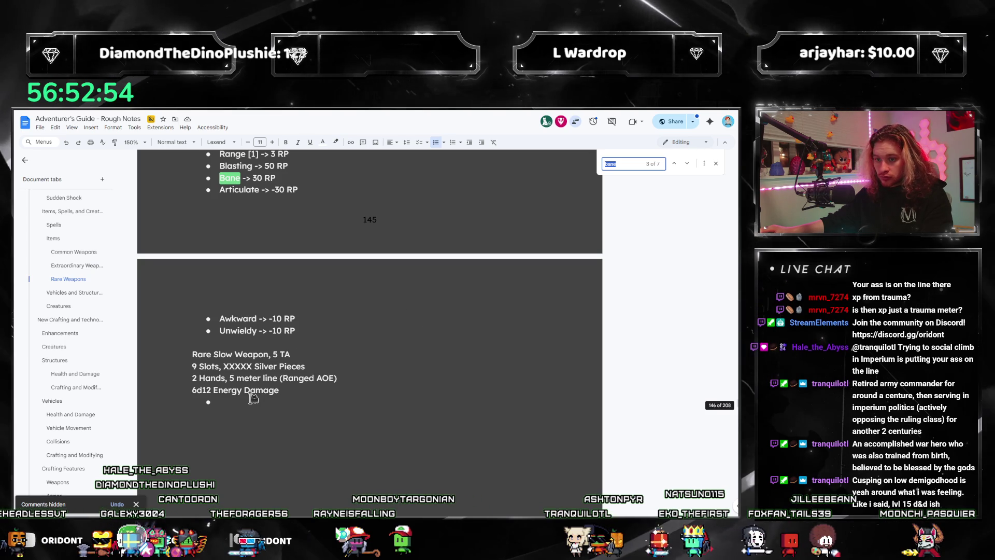
click(253, 400)
key(ctrl+v)
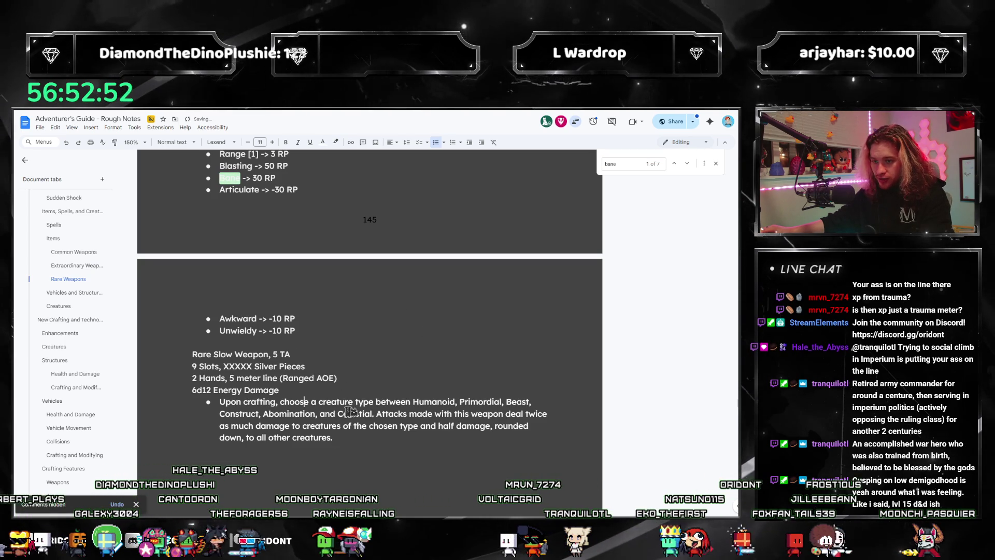
Step: Delete the creature-type sentence and change 'the chosen type' to 'Constructs'
mouse_move(376, 413)
mouse_down()
mouse_move(219, 407)
mouse_move(218, 392)
mouse_up()
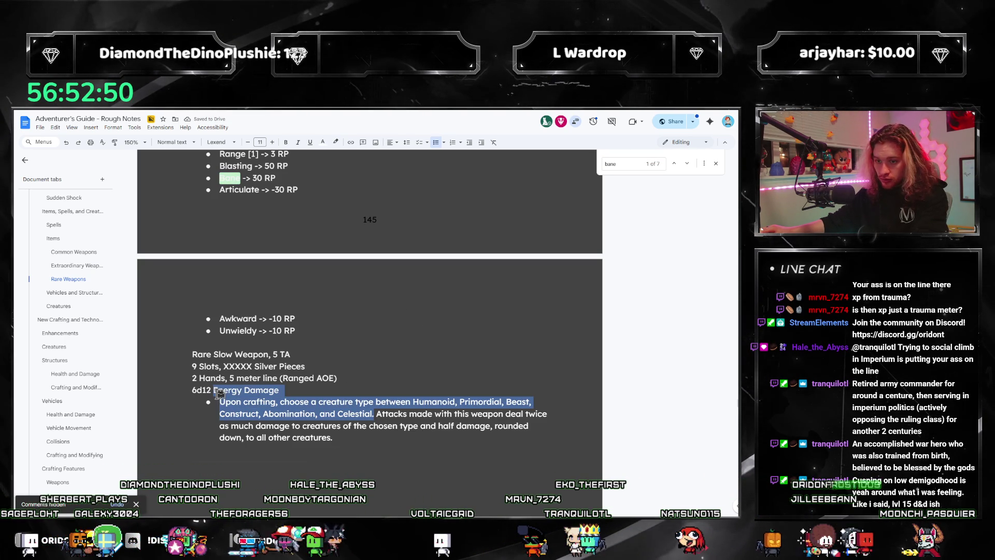
key(BackSpace)
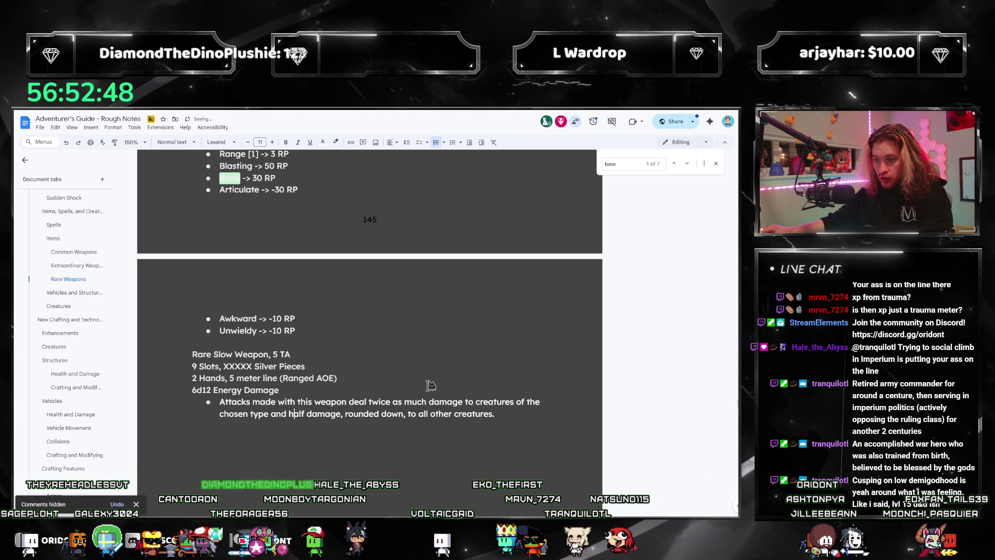
mouse_move(475, 402)
mouse_down()
mouse_move(496, 414)
mouse_move(267, 415)
mouse_up()
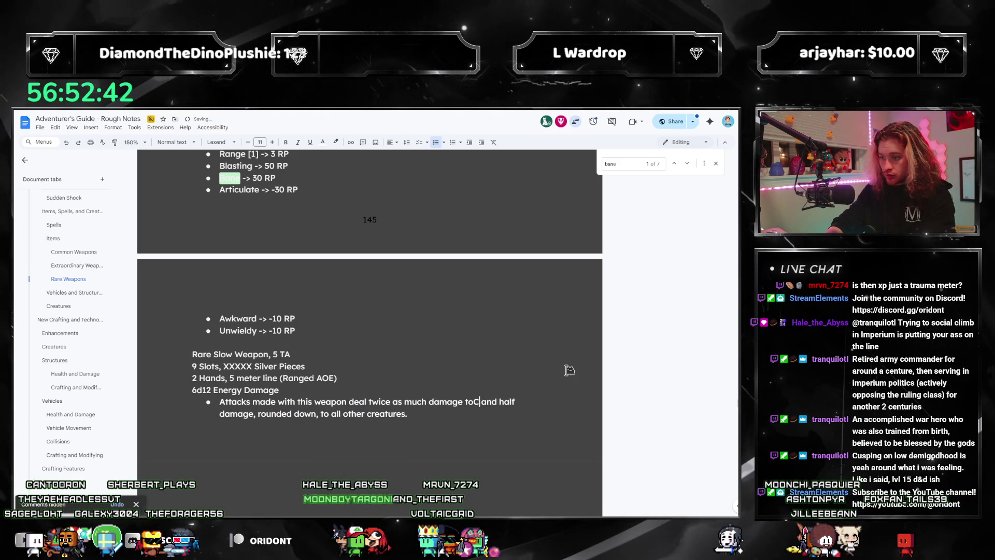
text(ucts)
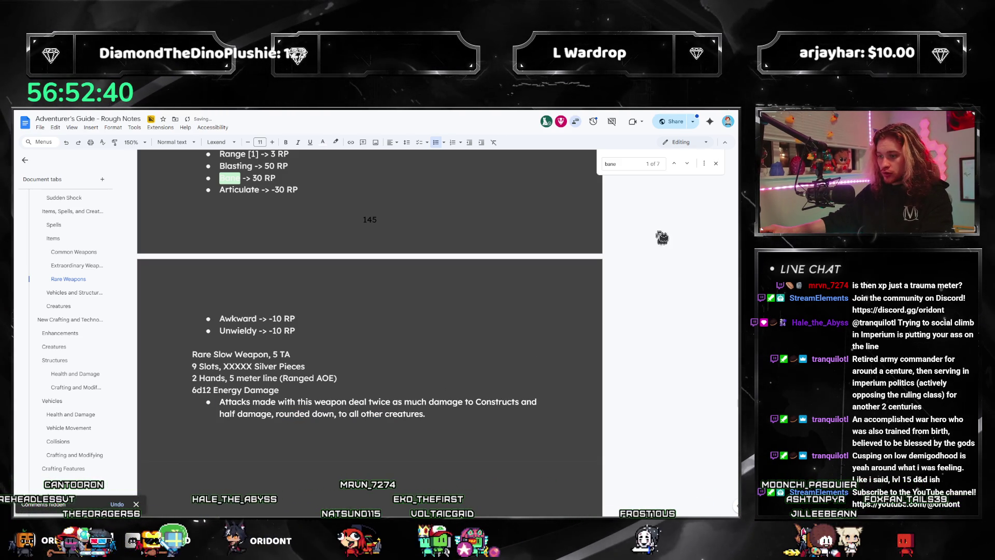
double_click(457, 412)
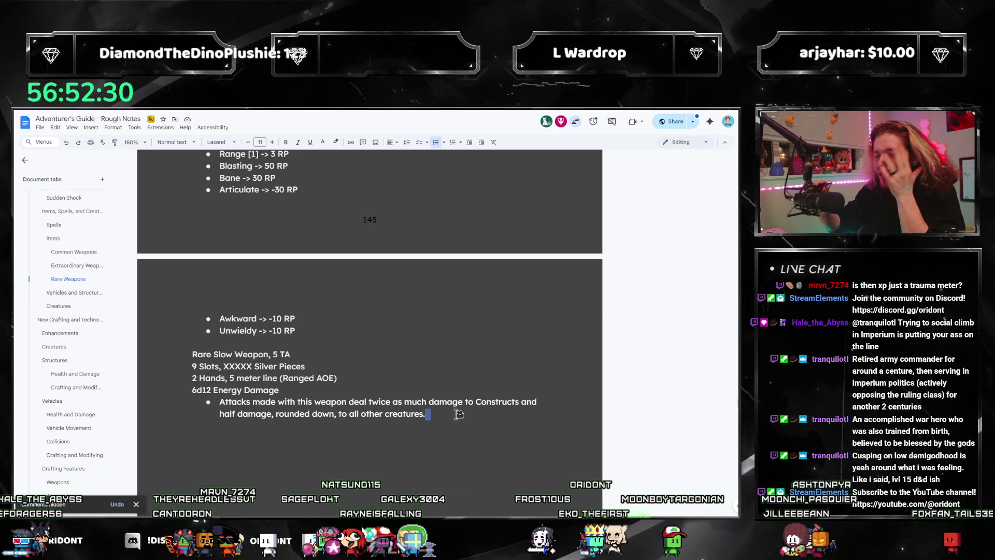
click(459, 413)
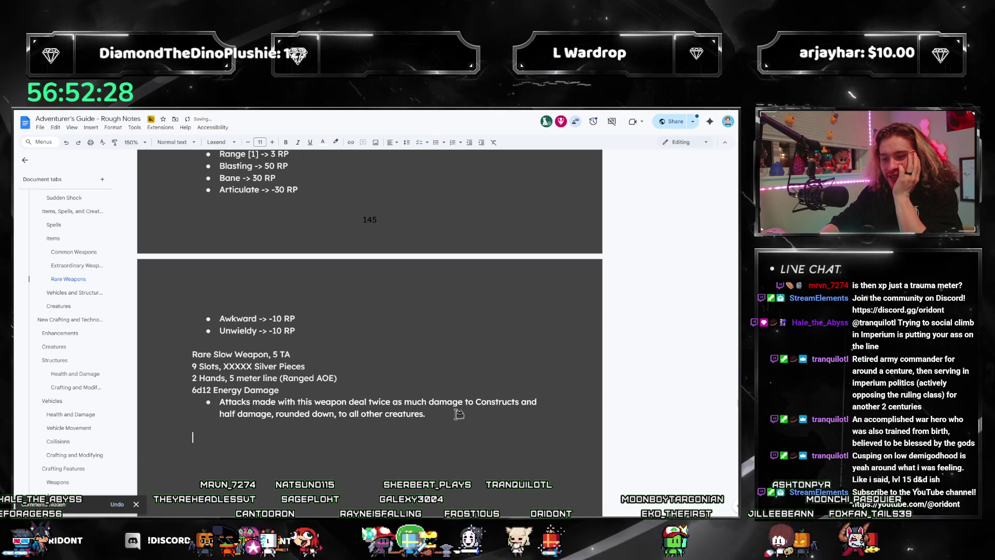
Step: Start a new bullet after the Unwieldy -> -10 RP line, then return to Calculator
scroll(346, 373, up, 5)
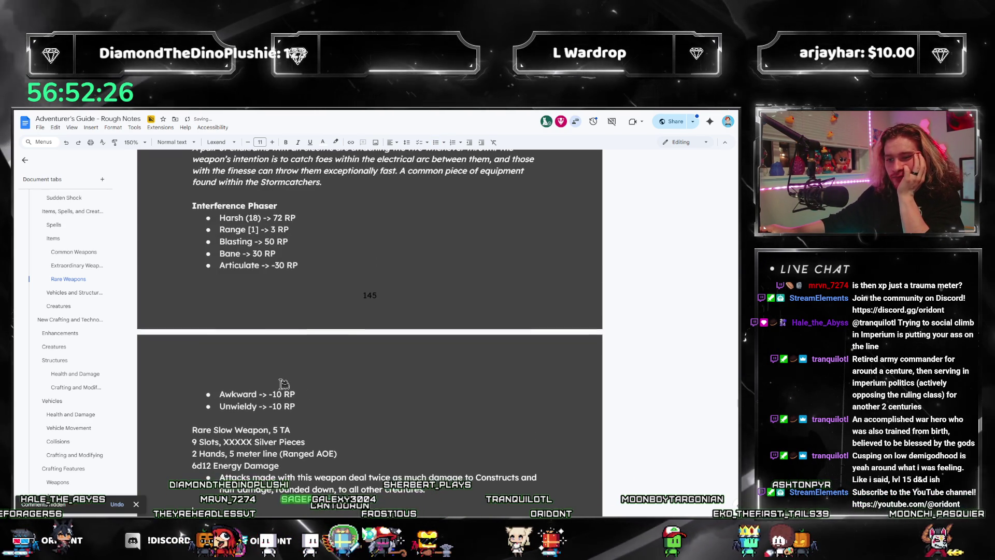
scroll(176, 467, down, 2)
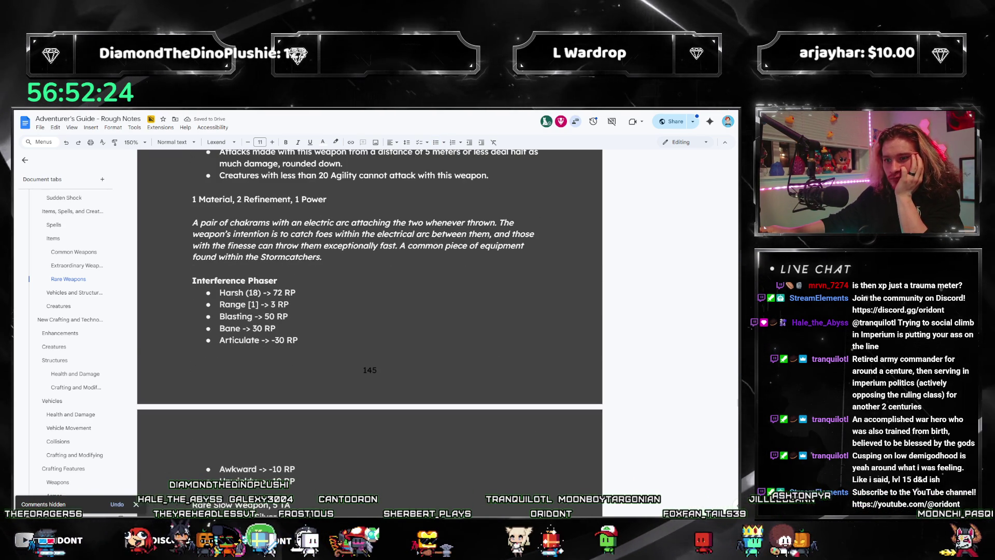
scroll(734, 333, down, 2)
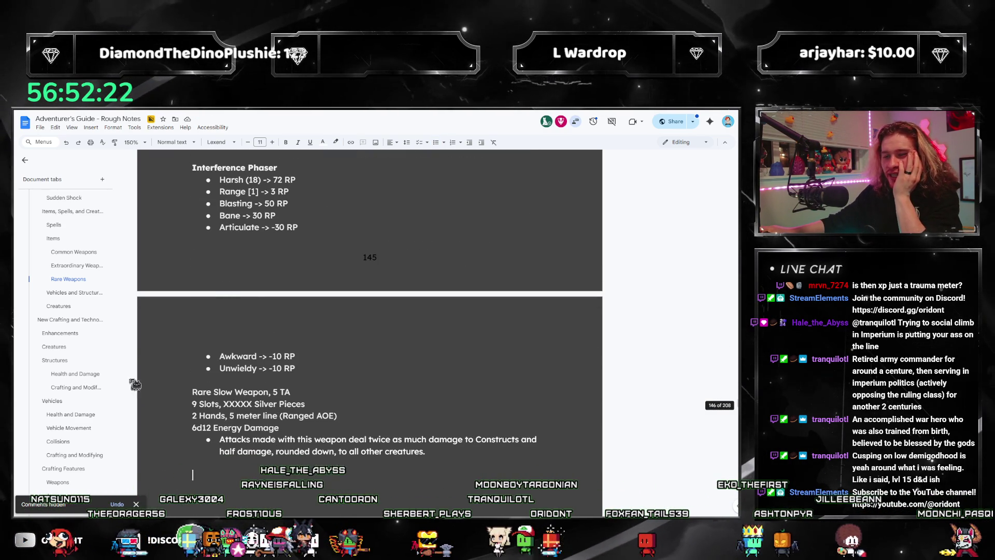
scroll(222, 322, down, 1)
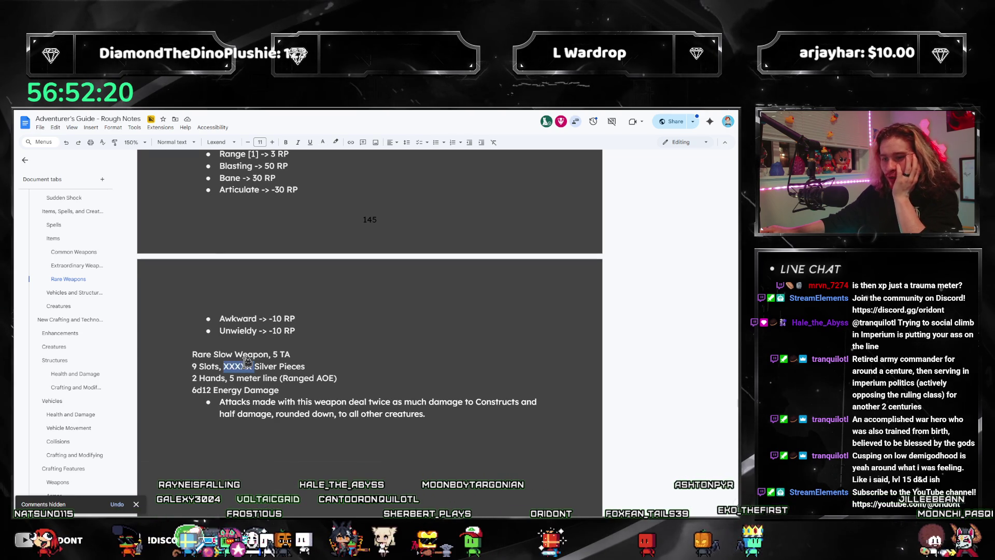
scroll(449, 384, up, 2)
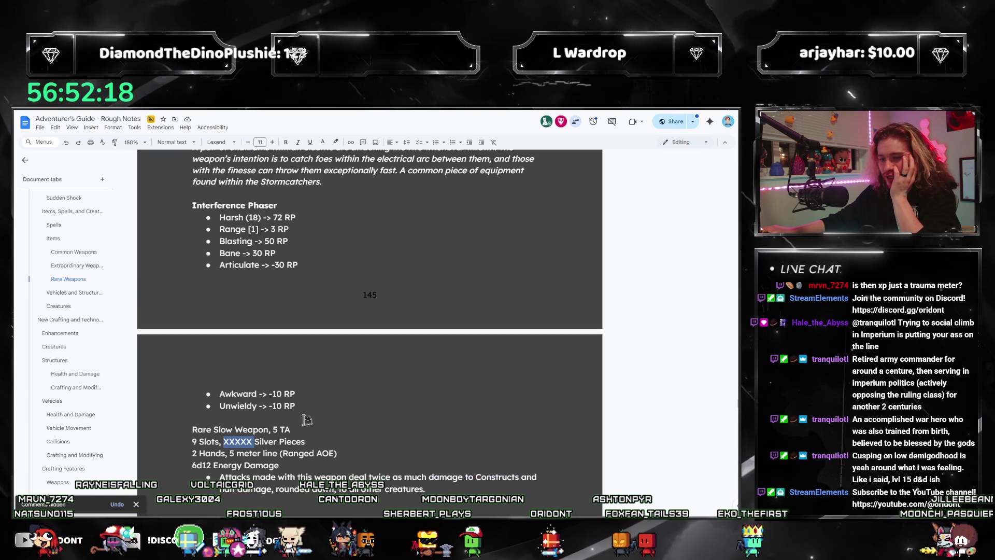
scroll(311, 423, up, 1)
click(366, 441)
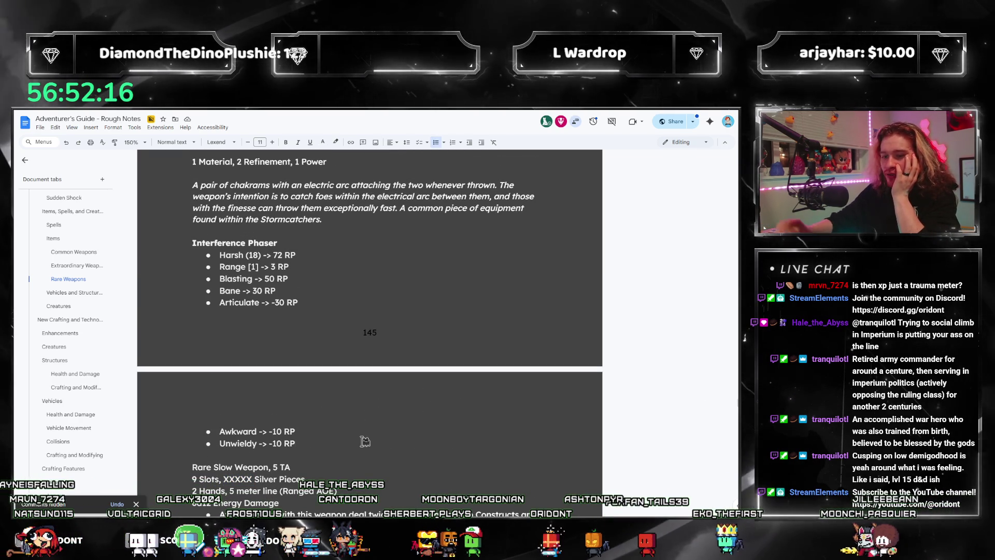
key(Return)
key(alt+Tab)
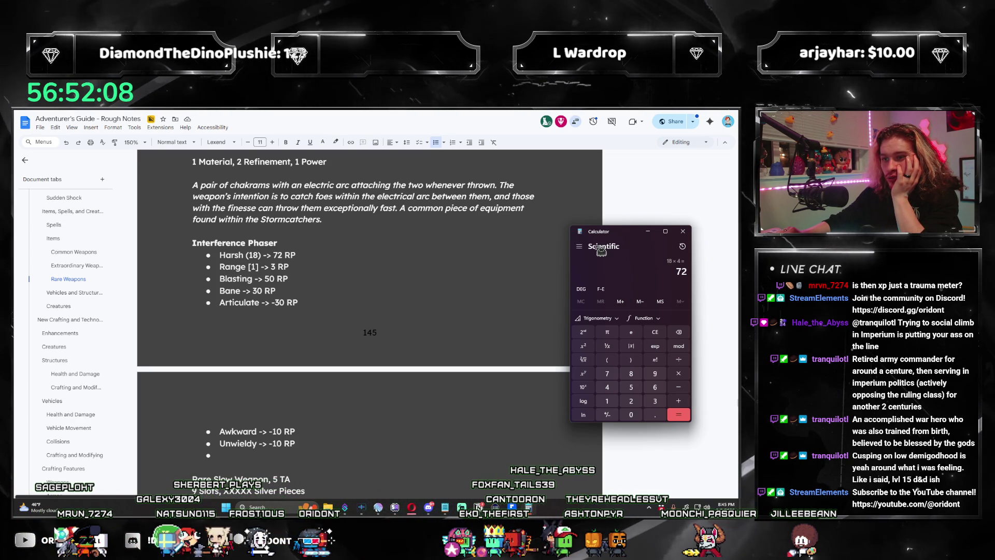
Step: Calculate 110 − 77 = 33, then add 72 for a 105 total
text(110-77)
key(Return)
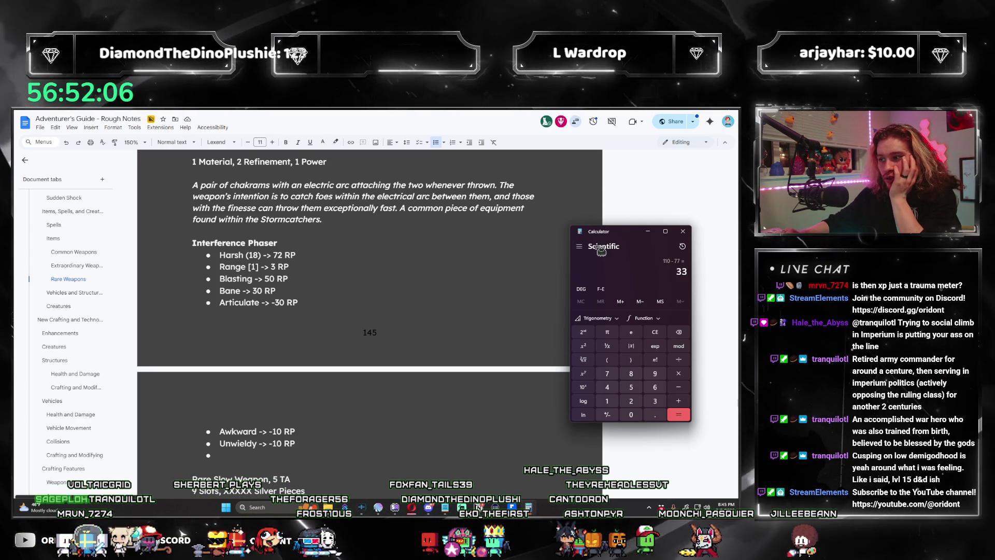
text(+72)
key(Return)
Step: Fill the empty bullet with the total '105 RP, 24 Stacks'
scroll(309, 349, down, 1)
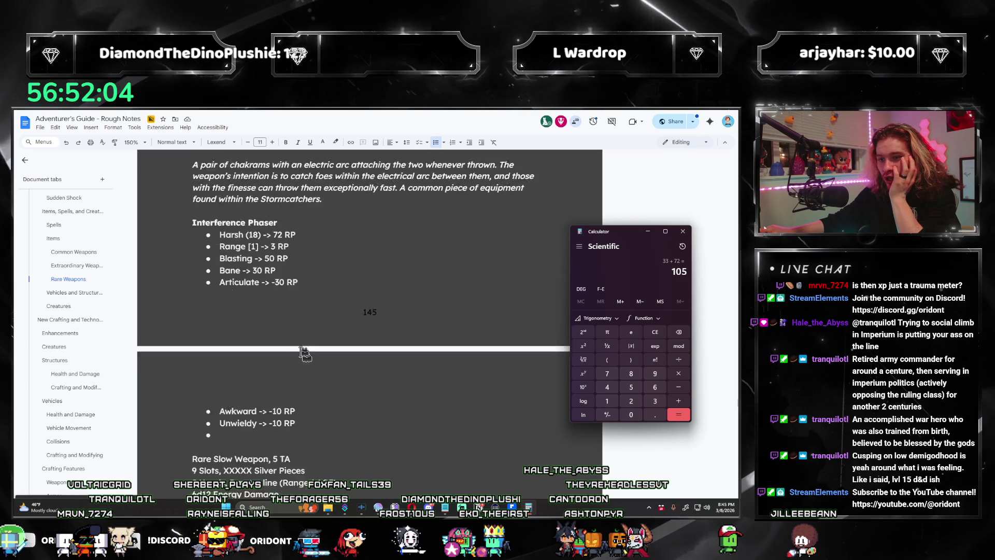
scroll(310, 348, down, 1)
click(248, 382)
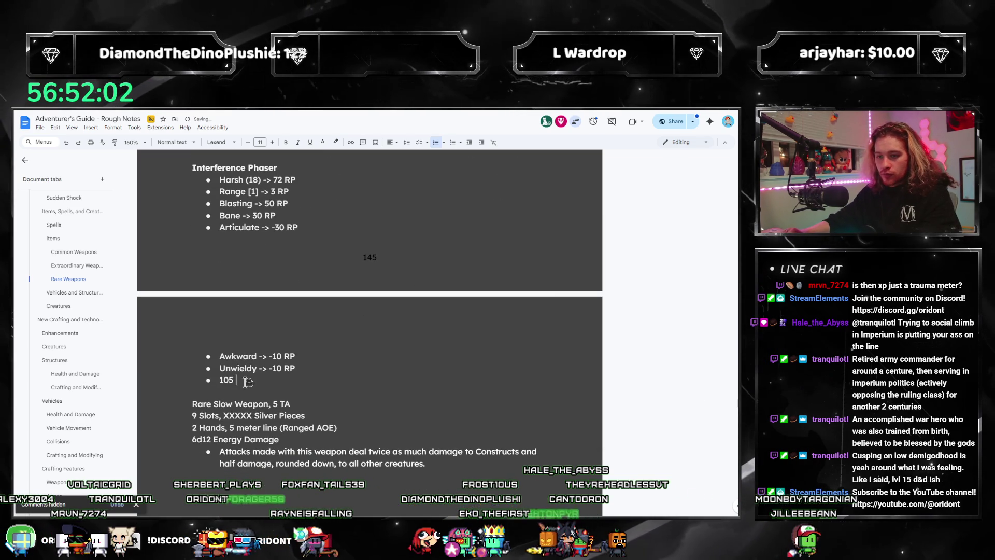
text(RP,)
scroll(323, 320, up, 1)
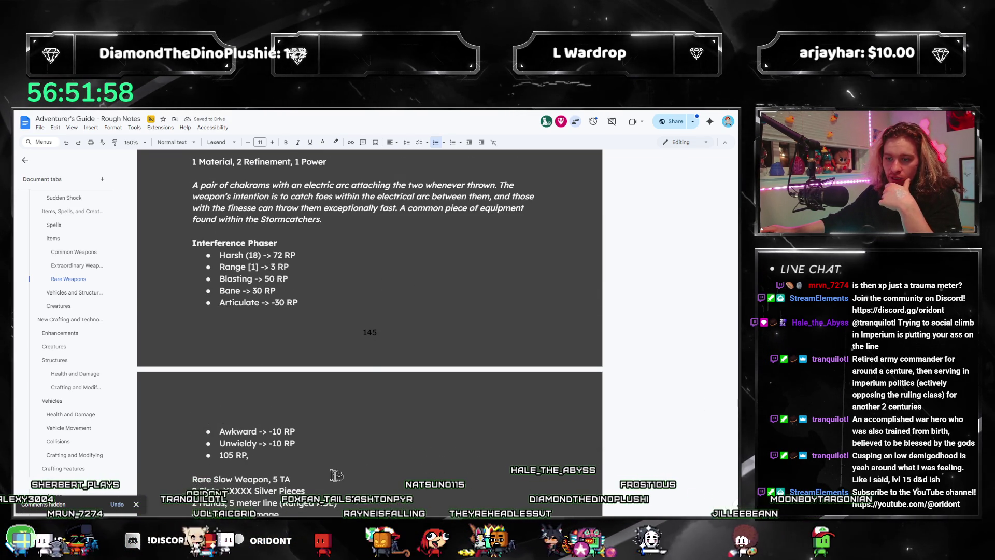
text( 24 Stacks)
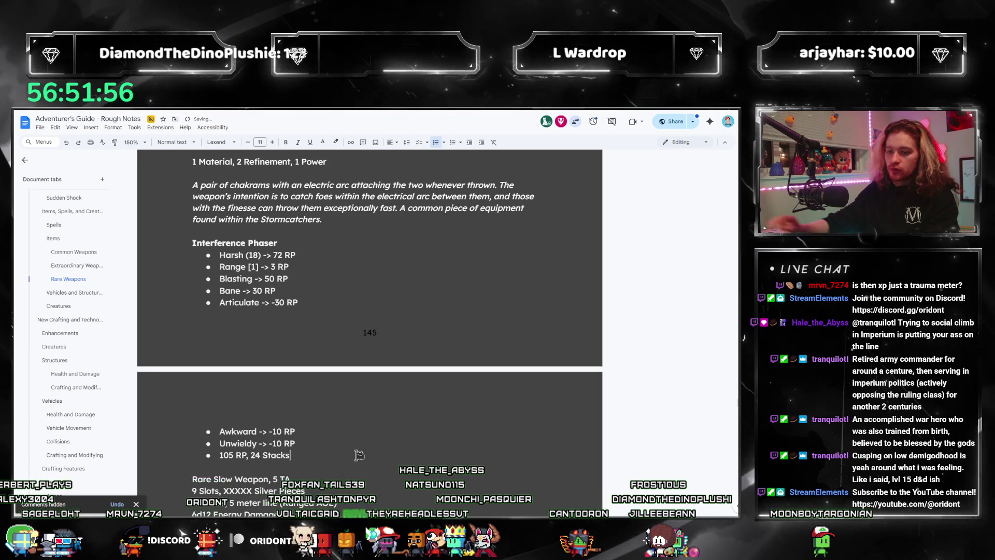
scroll(359, 455, down, 2)
click(258, 409)
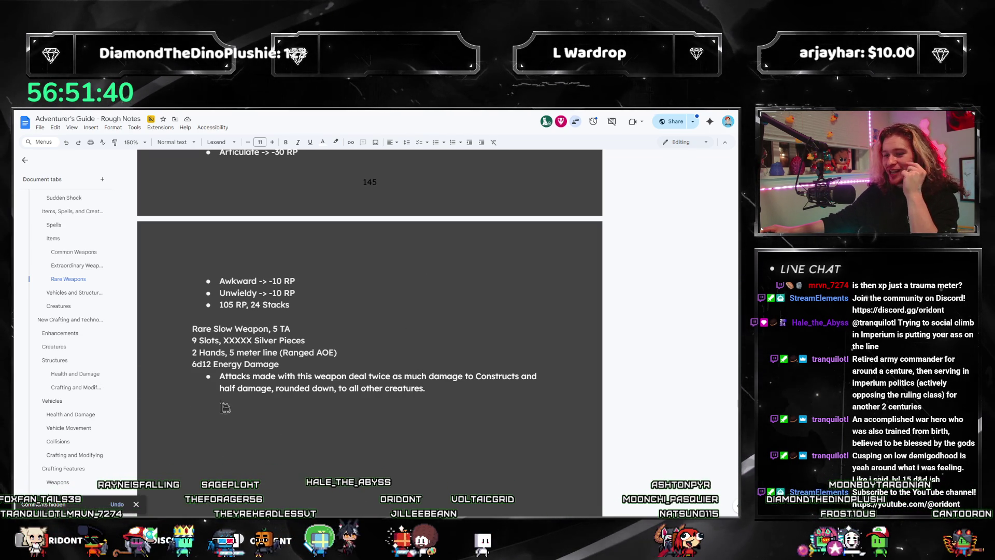
Step: Type the crafting line '3 Material, 1 Refinement, 1 Power', correcting Refinement from 0 to 1
scroll(216, 427, up, 5)
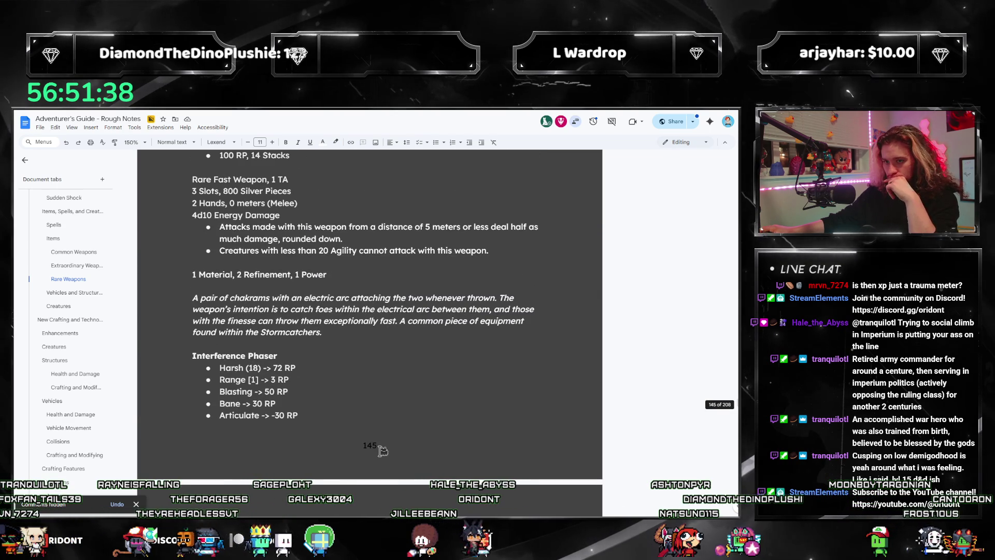
scroll(381, 453, down, 2)
text(3 )
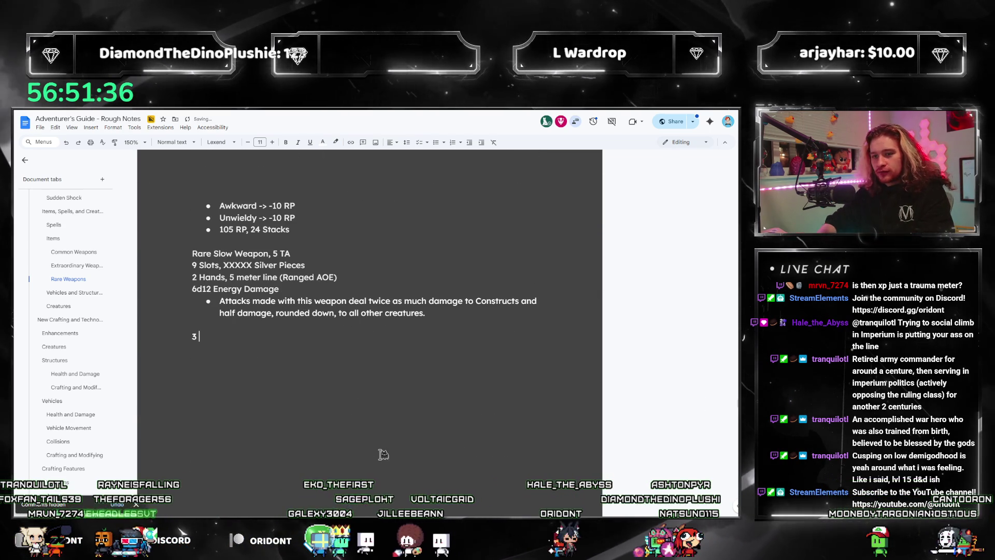
text(Material, 0 Refinement, 1 Power)
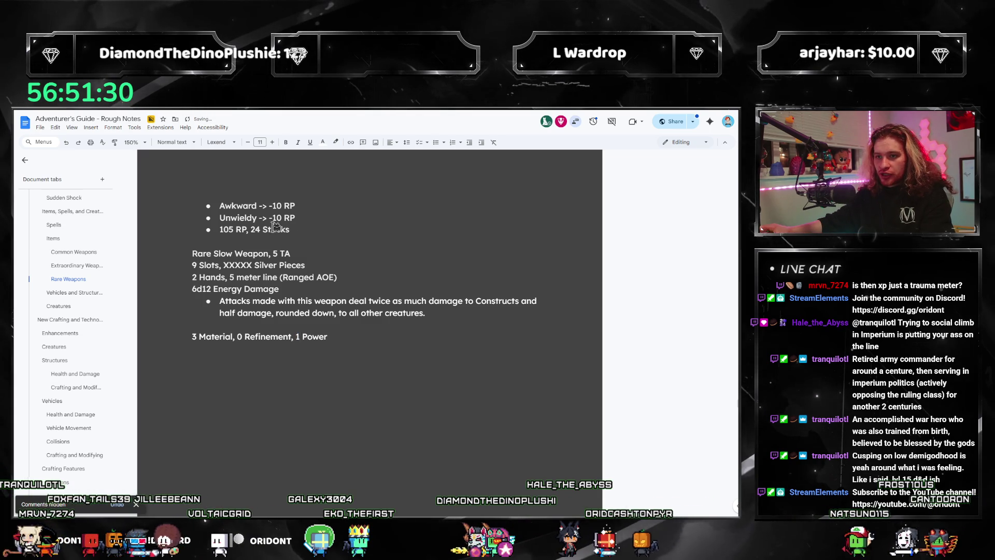
scroll(274, 226, up, 2)
scroll(374, 301, up, 1)
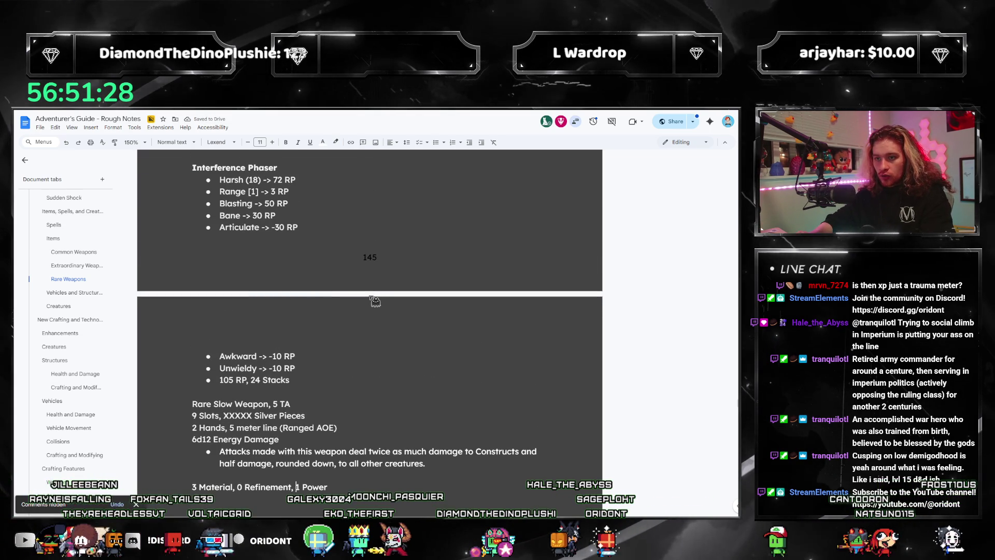
key(BackSpace)
text(1)
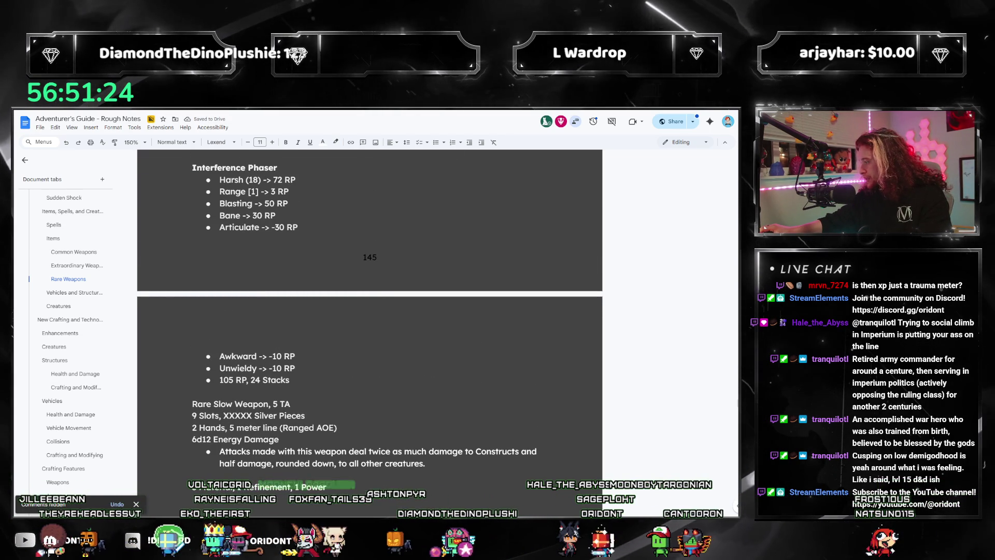
key(alt+Tab)
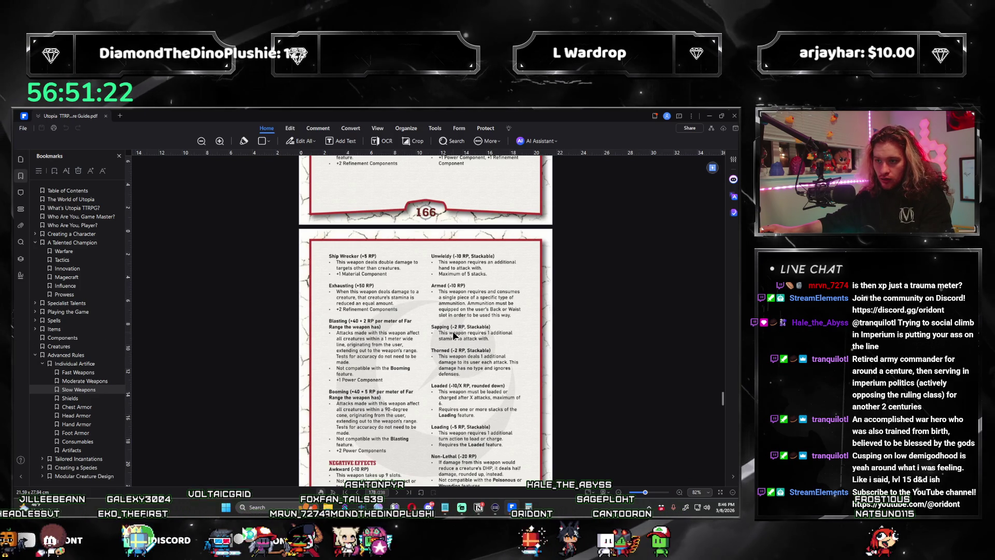
Step: Minimize the rules PDF, return to the rulebook, and search it for Bane
click(710, 119)
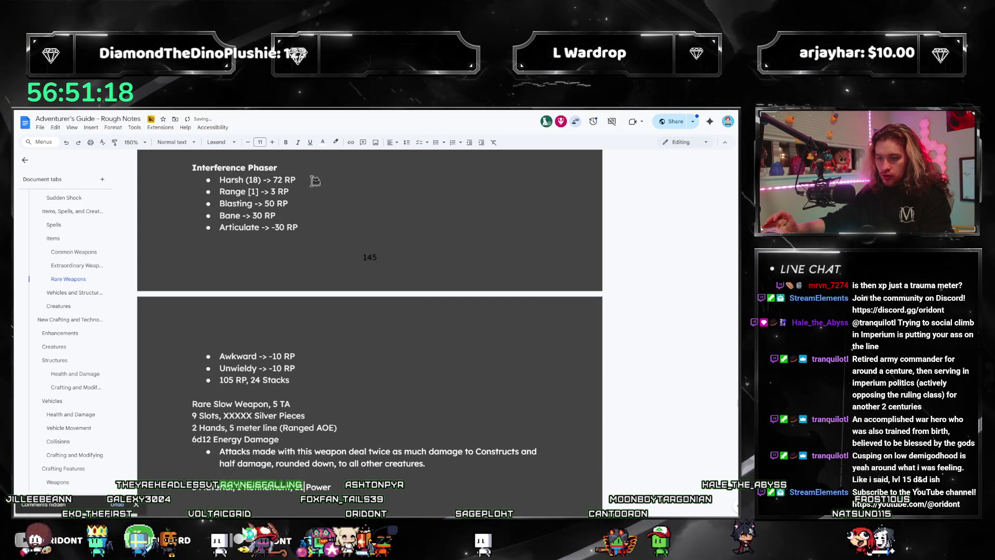
click(271, 452)
key(ctrl+f)
Step: Search for 'bane' to check its cost, then correct the weapon's silver price to 840
text(bane)
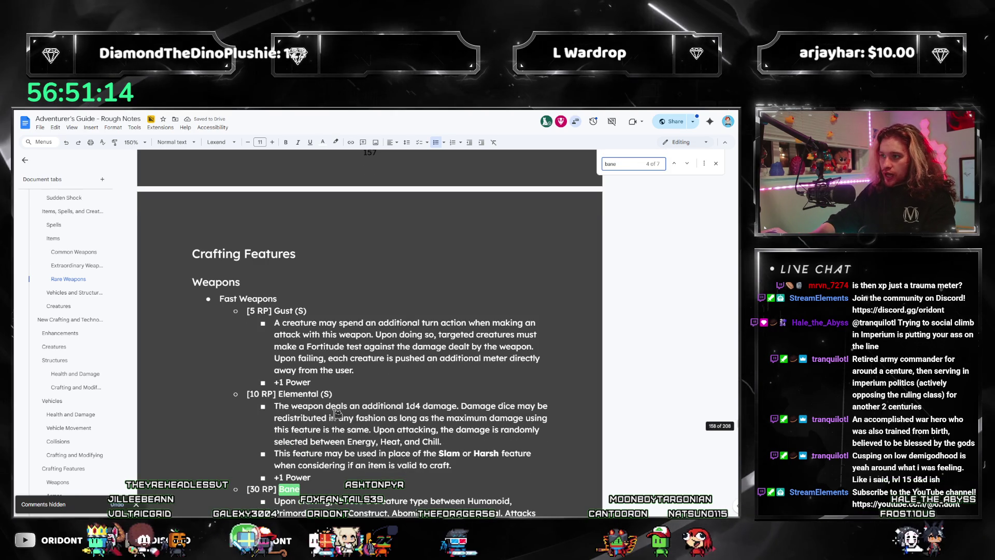
scroll(382, 400, down, 3)
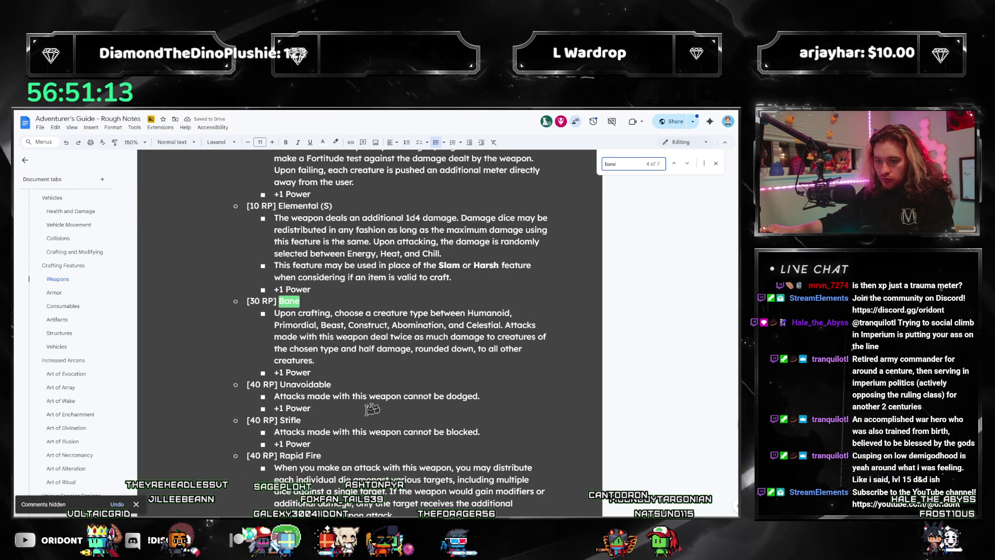
click(677, 162)
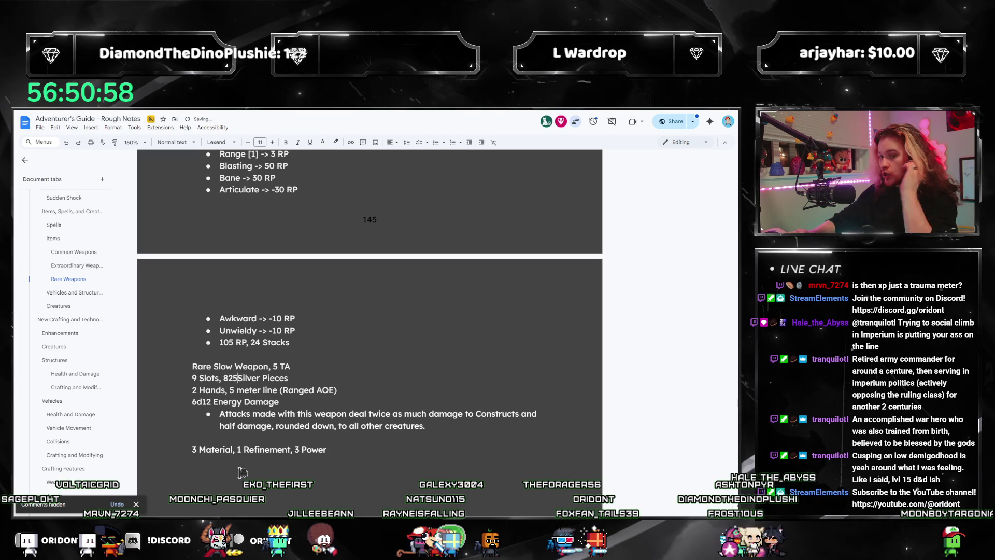
key(BackSpace)
key(BackSpace)
text(40)
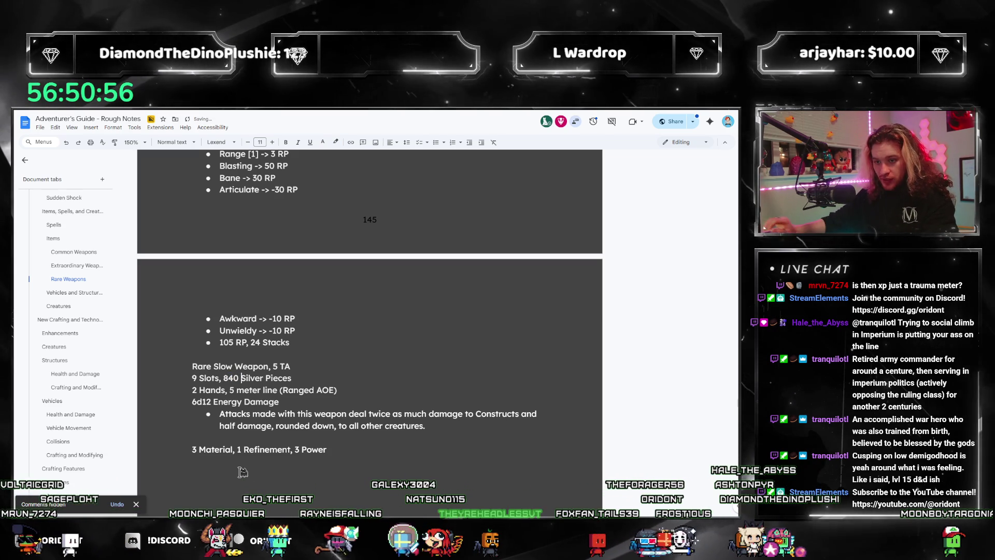
click(242, 472)
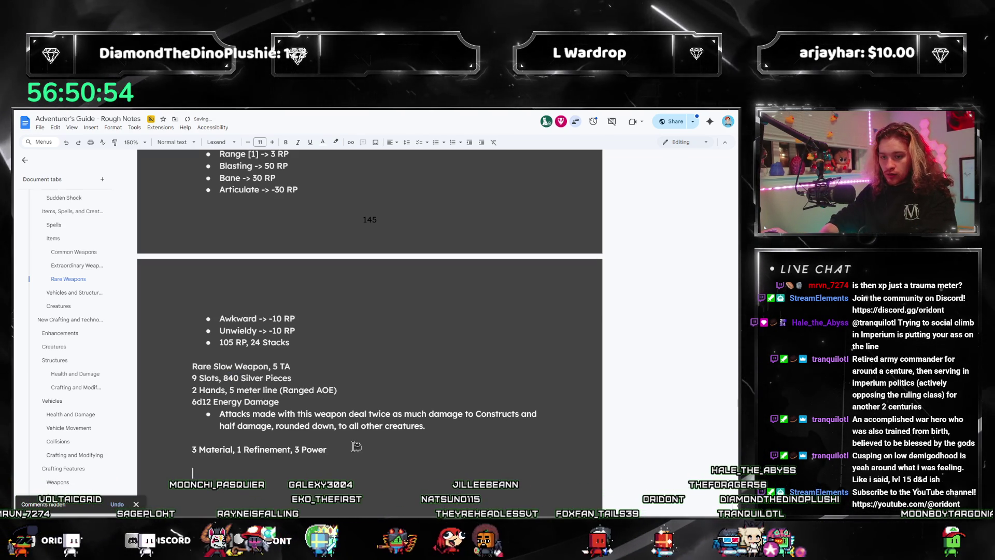
scroll(374, 372, up, 2)
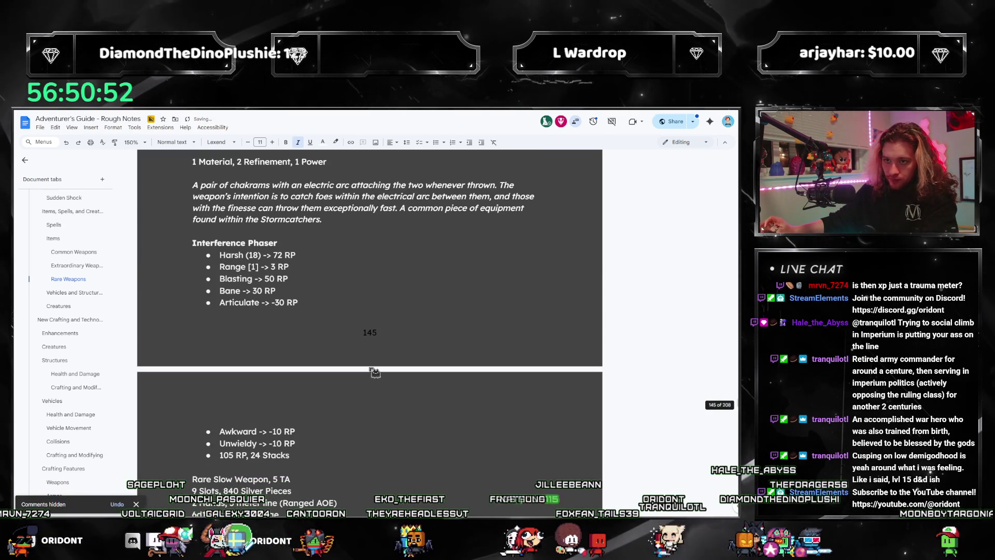
Step: Scroll through the Rare Weapons notes to review the Phaser entry and its cost line
scroll(340, 331, down, 1)
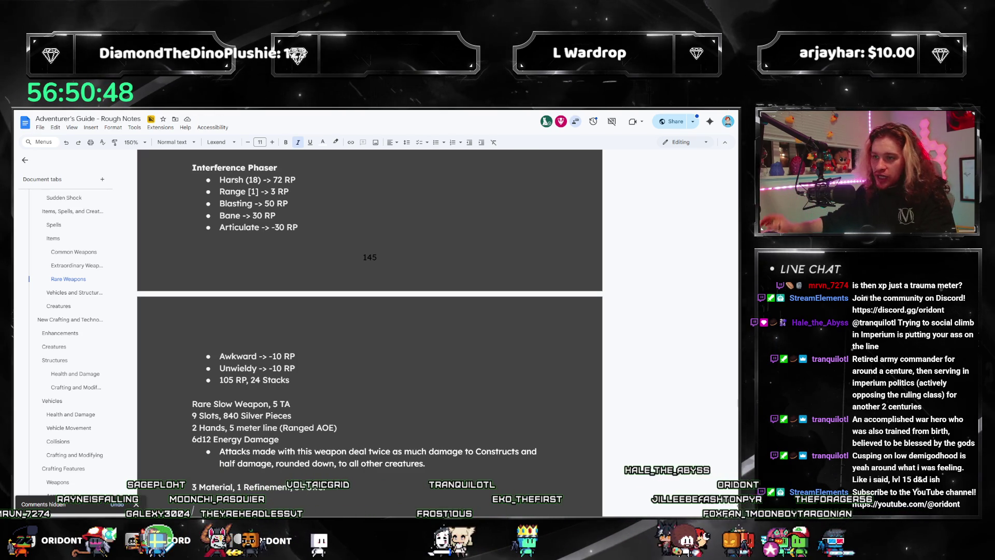
scroll(293, 268, up, 5)
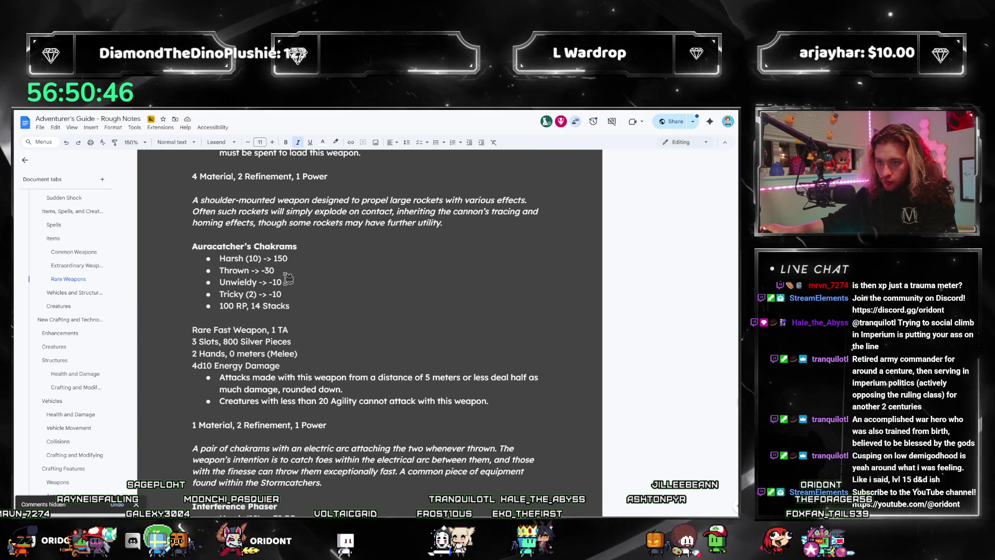
scroll(291, 290, up, 3)
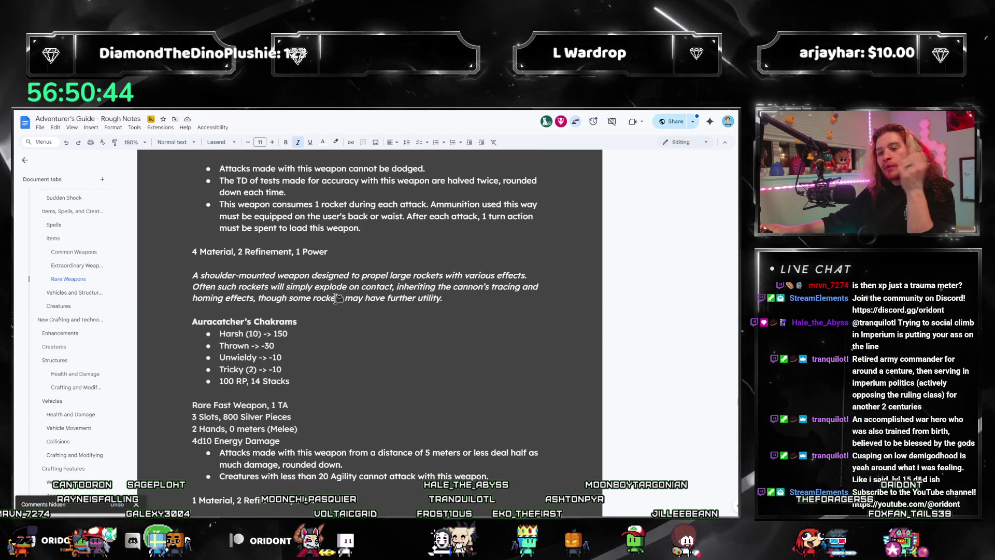
scroll(336, 298, up, 6)
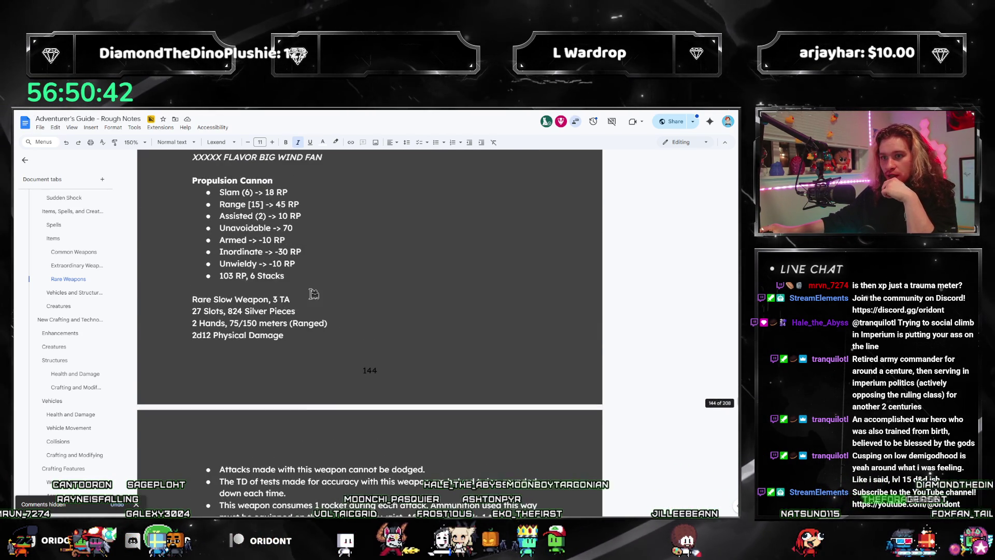
scroll(316, 299, up, 2)
scroll(316, 310, up, 3)
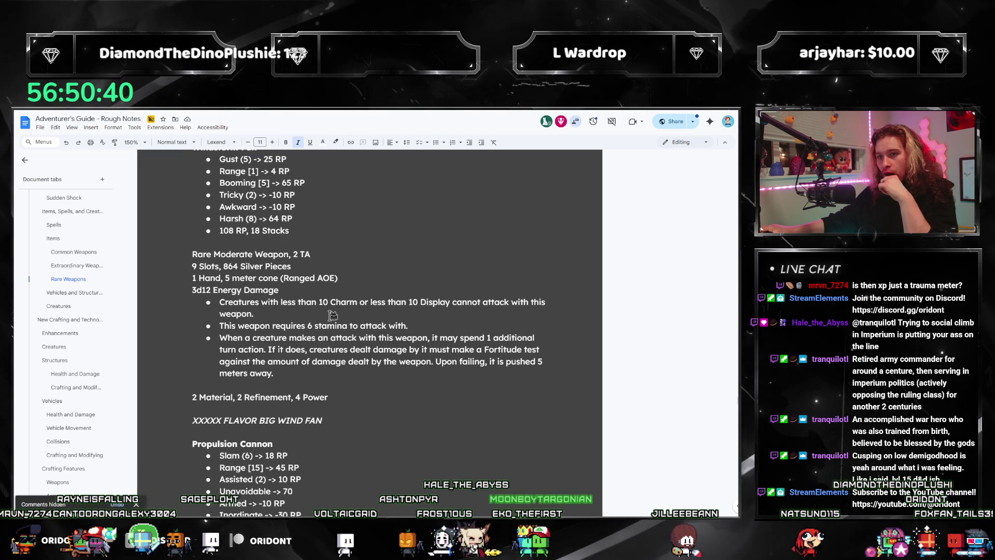
scroll(312, 369, up, 2)
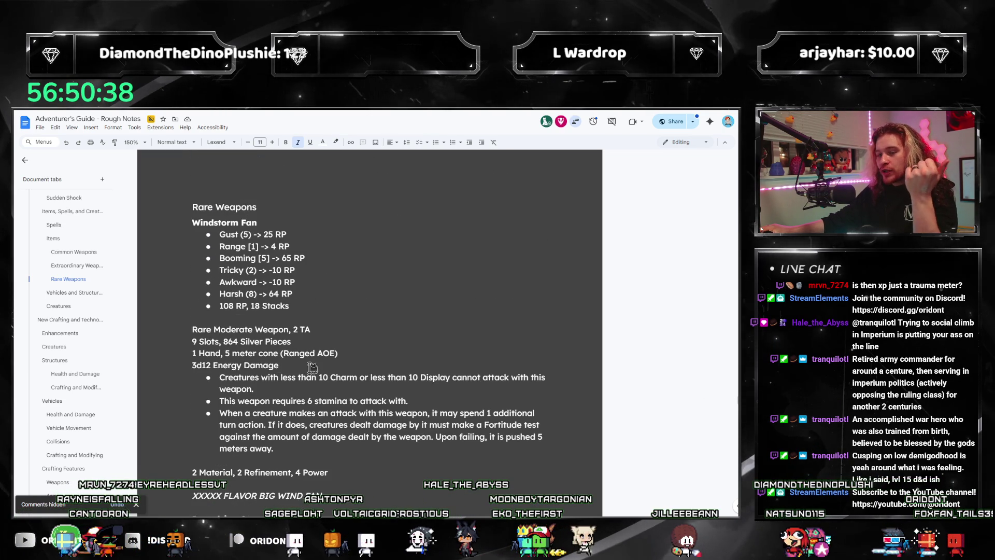
scroll(306, 311, down, 7)
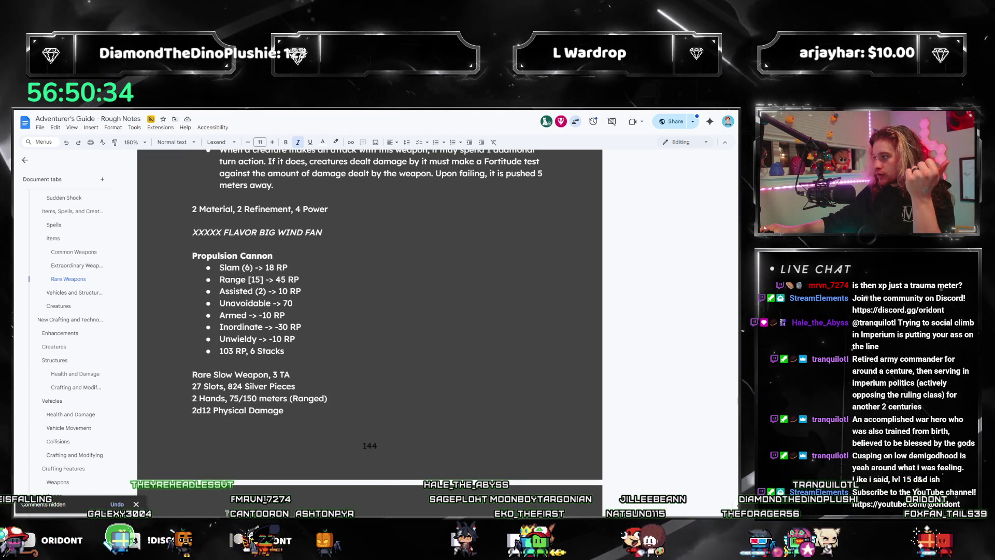
scroll(311, 404, down, 20)
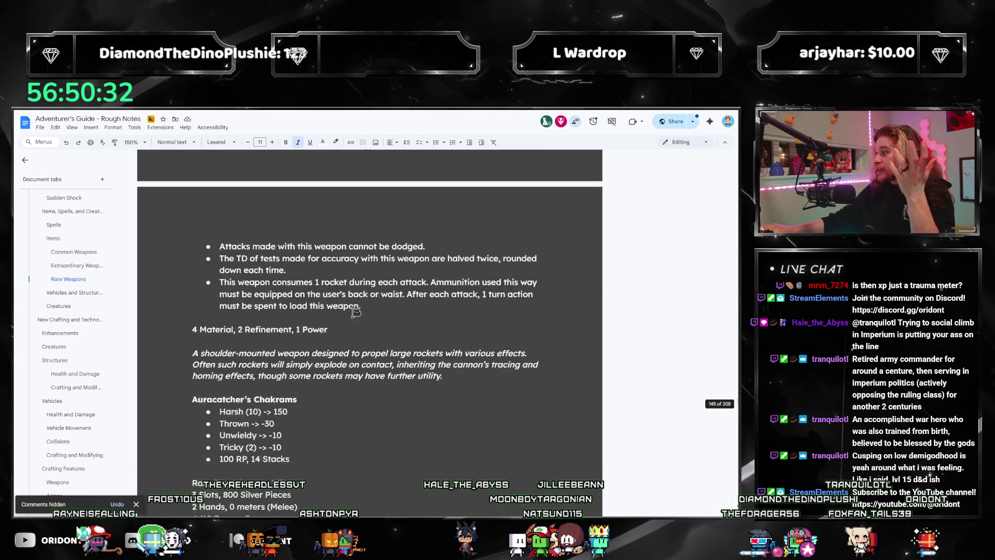
scroll(323, 408, down, 6)
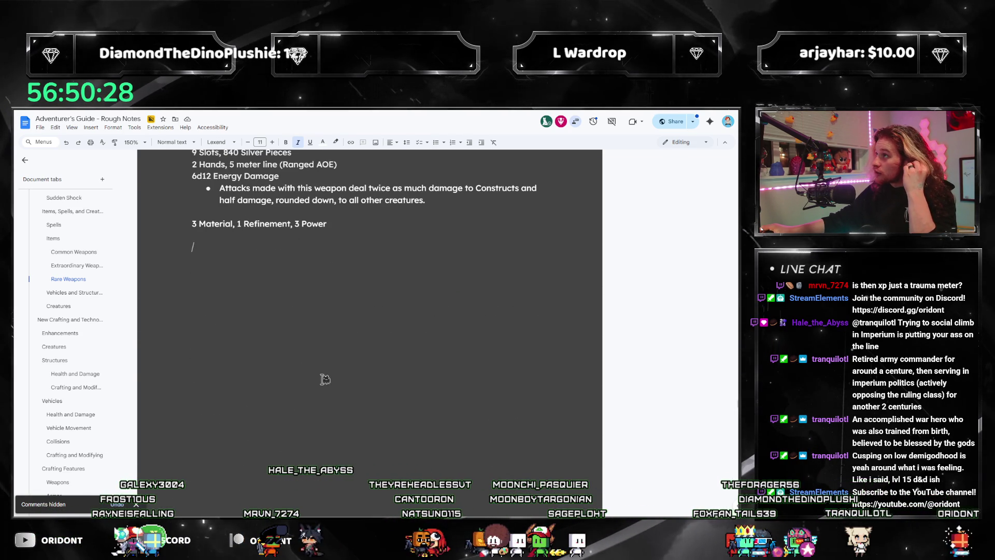
scroll(322, 396, up, 1)
text(A handheld)
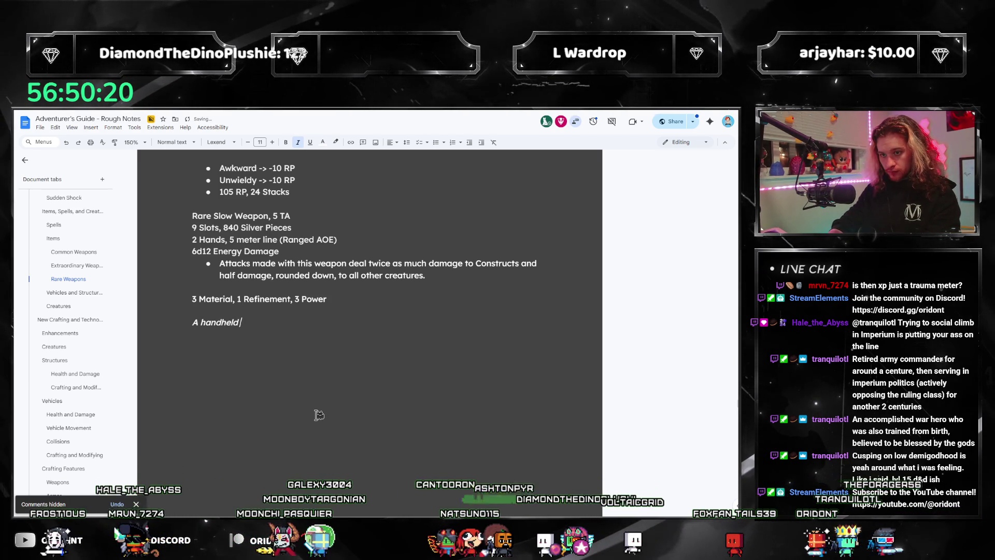
Step: Write 'ray gun that fires disruptive… designed specifically to tear apart artificial creatures.'
text(raygun)
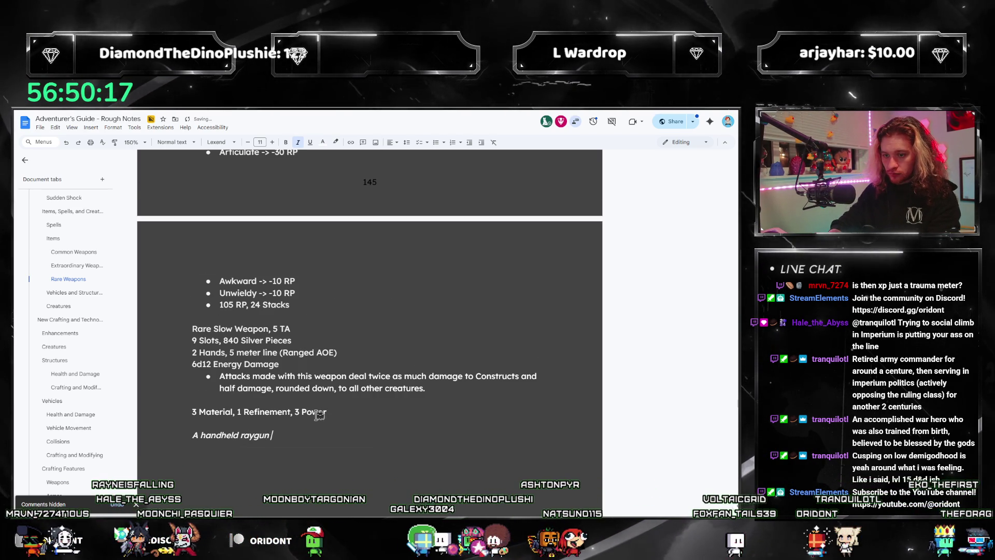
key(BackSpace)
text(gun)
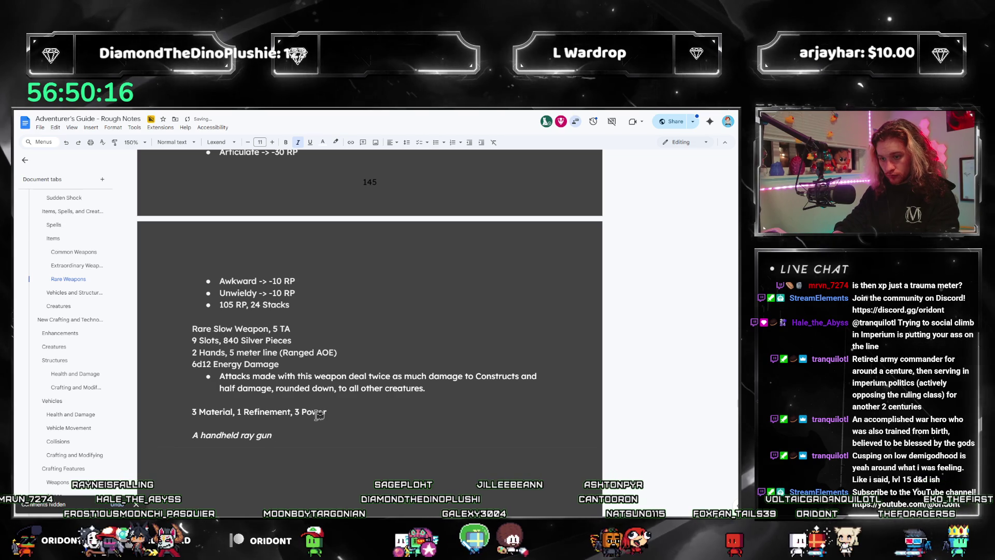
text( that fires disru)
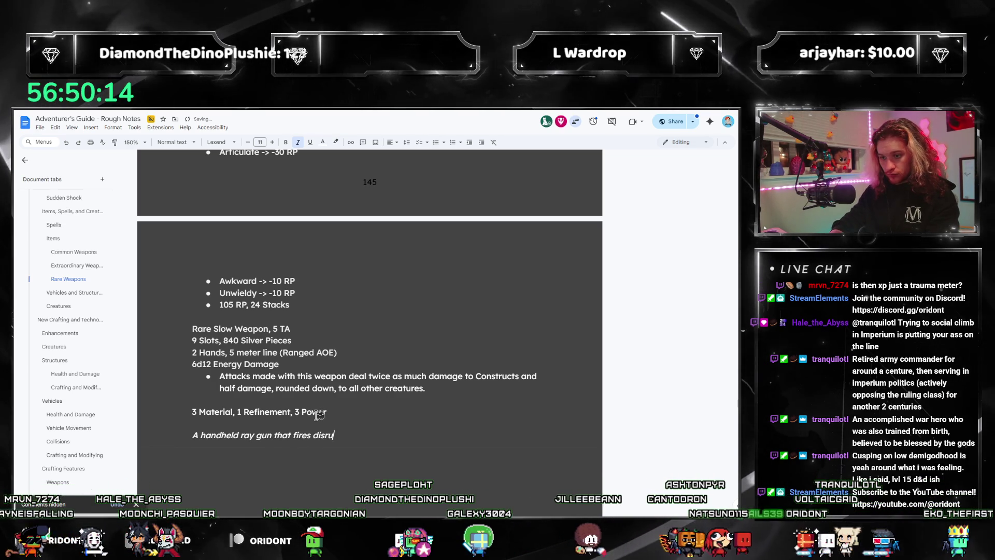
text(ptive energy waves, des)
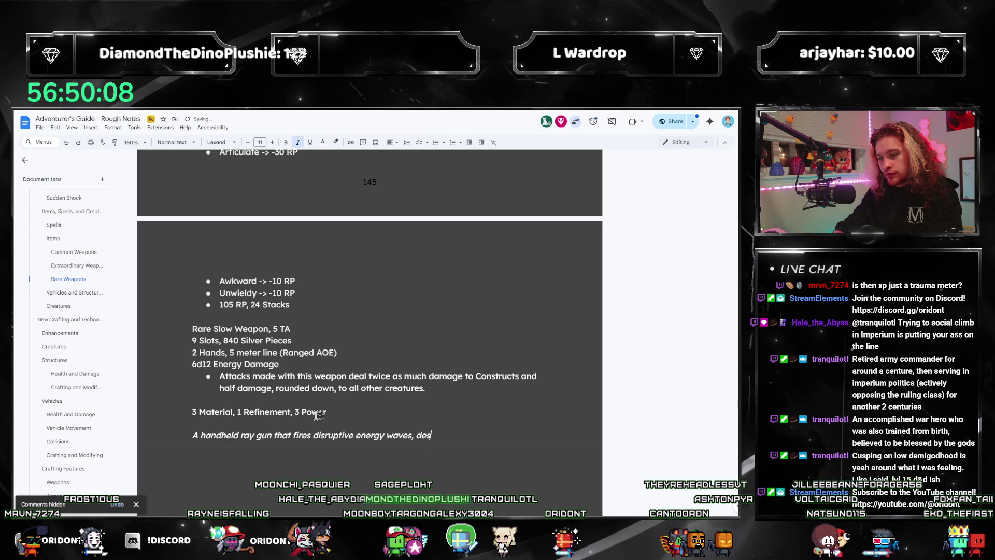
text(igned specificaloy)
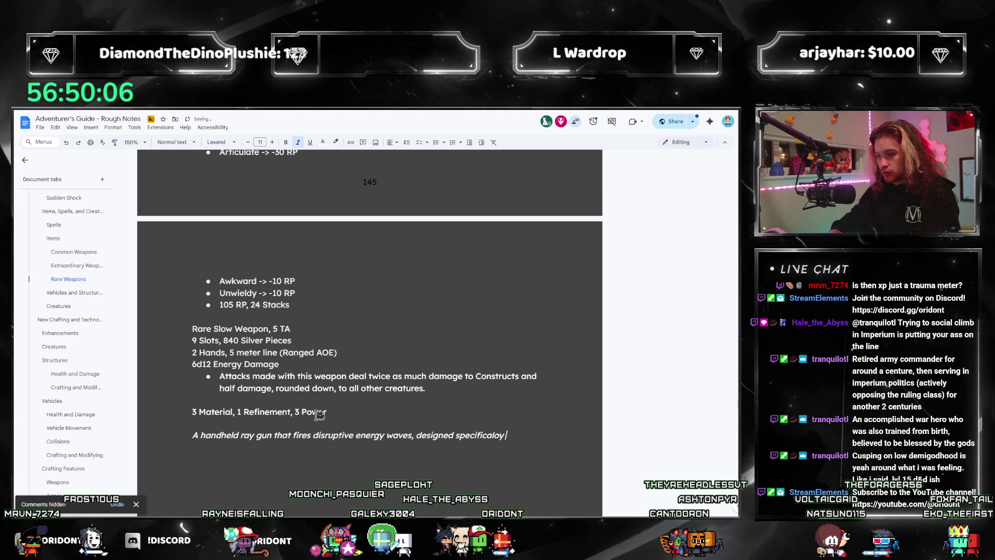
key(BackSpace)
key(BackSpace)
text(ly to te)
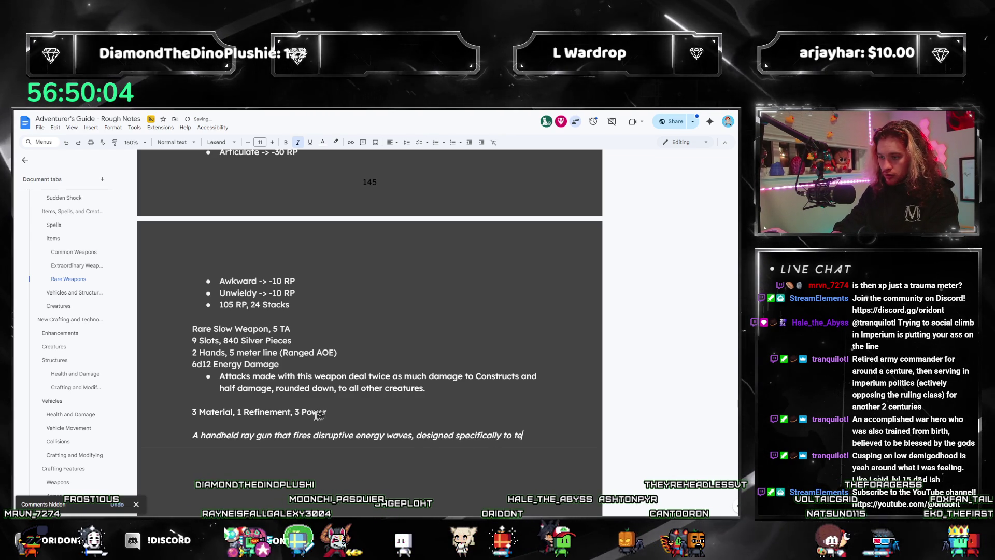
text(ar apart)
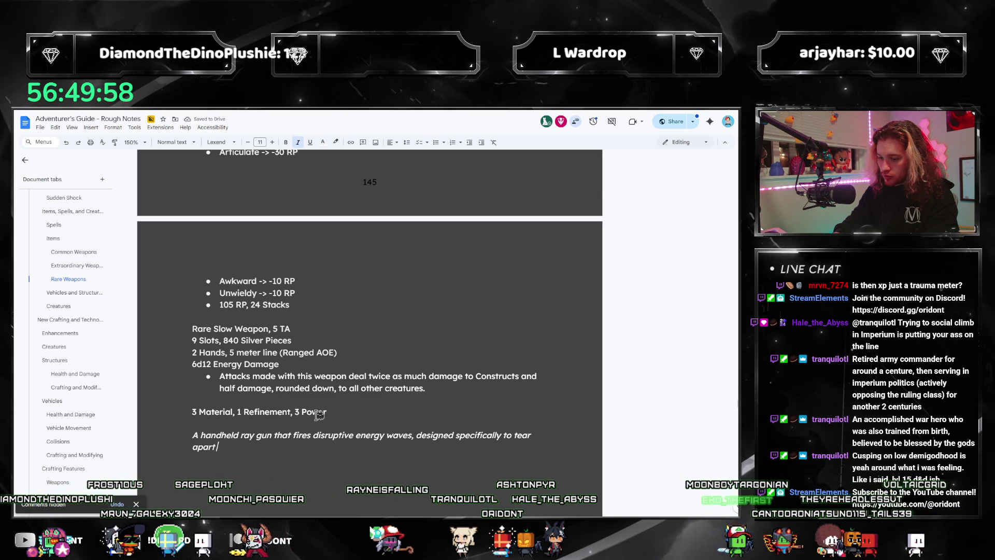
text(art)
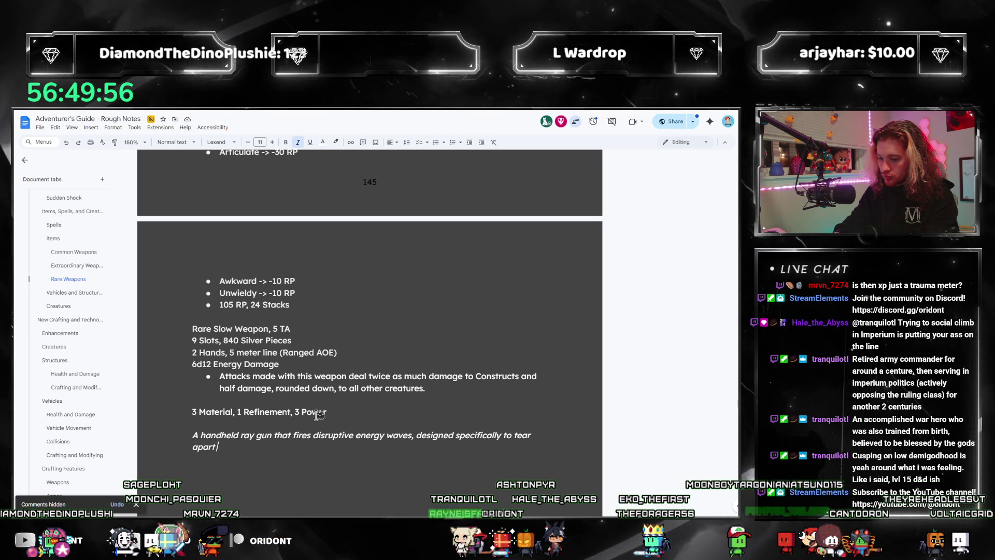
text( artificial cre)
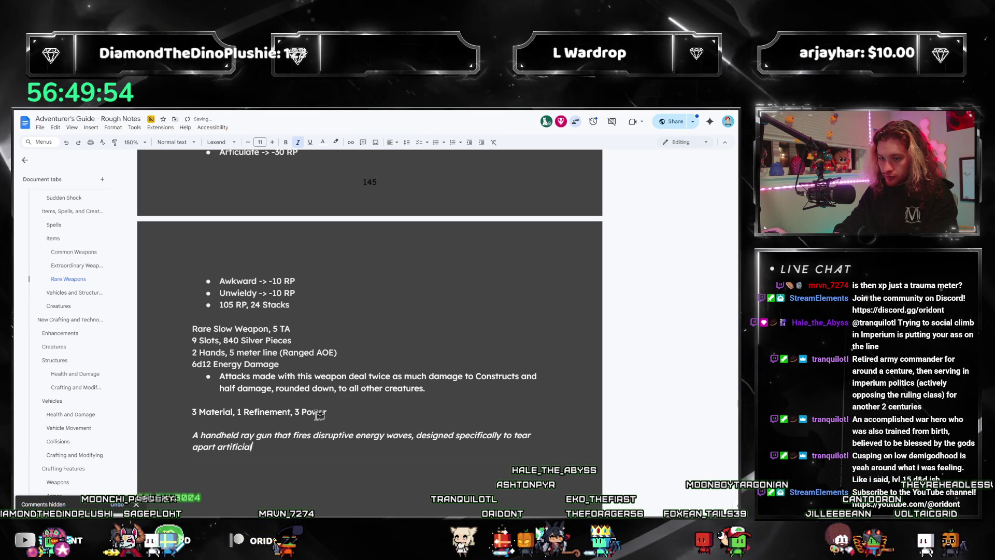
text(atures.)
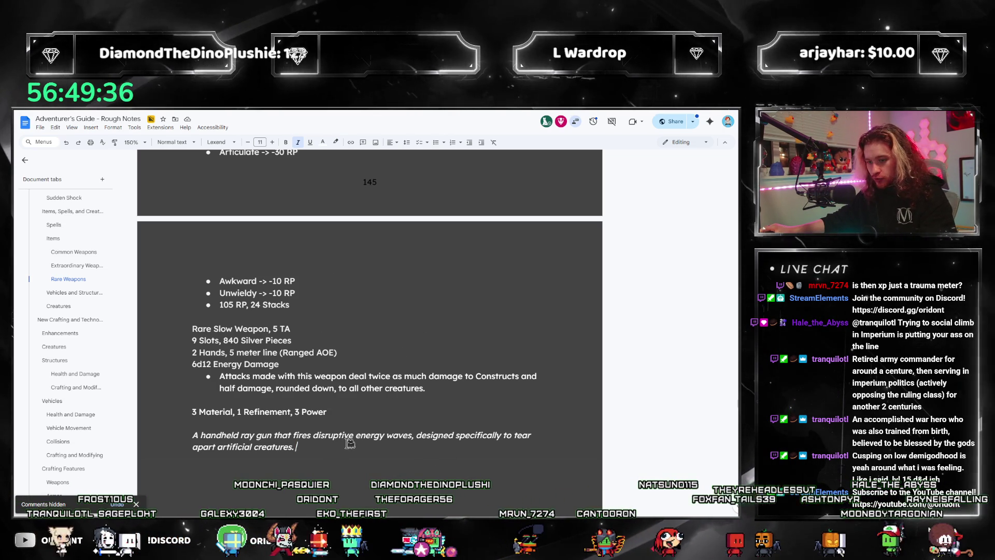
Step: Add 'It perturbs atomically… of creatures such as robots,' fixing 'perterbs' via spelling suggestion
text(It)
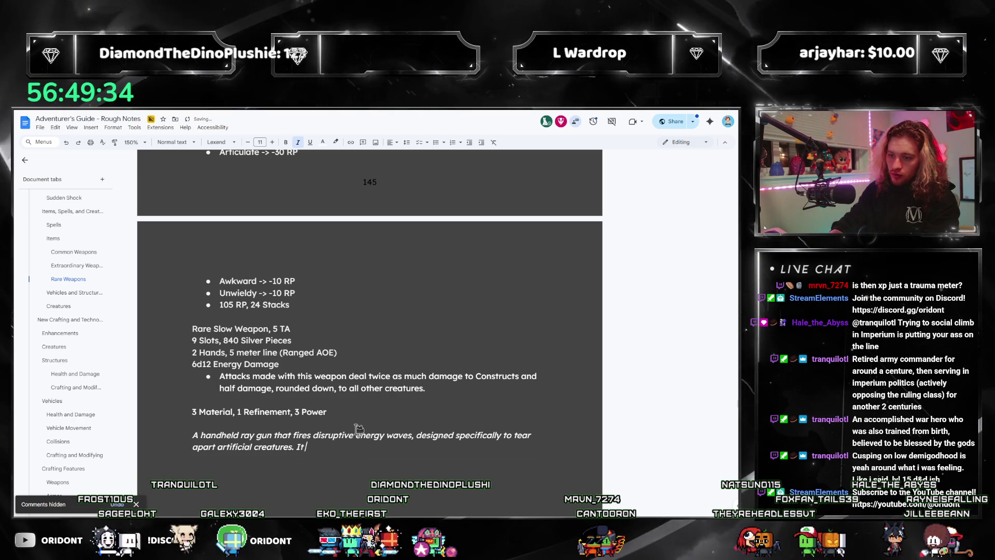
text( perterbs bonds)
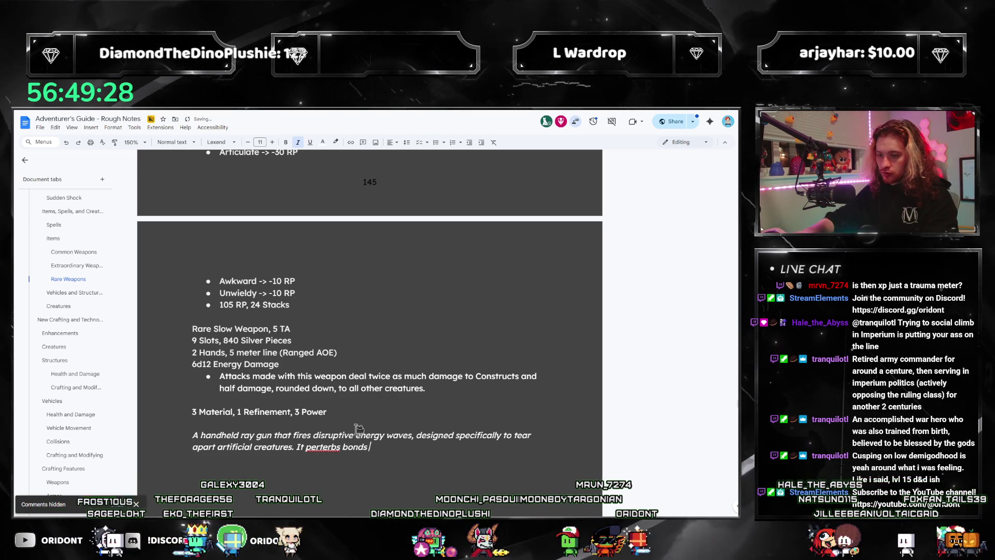
right_click(321, 447)
click(337, 349)
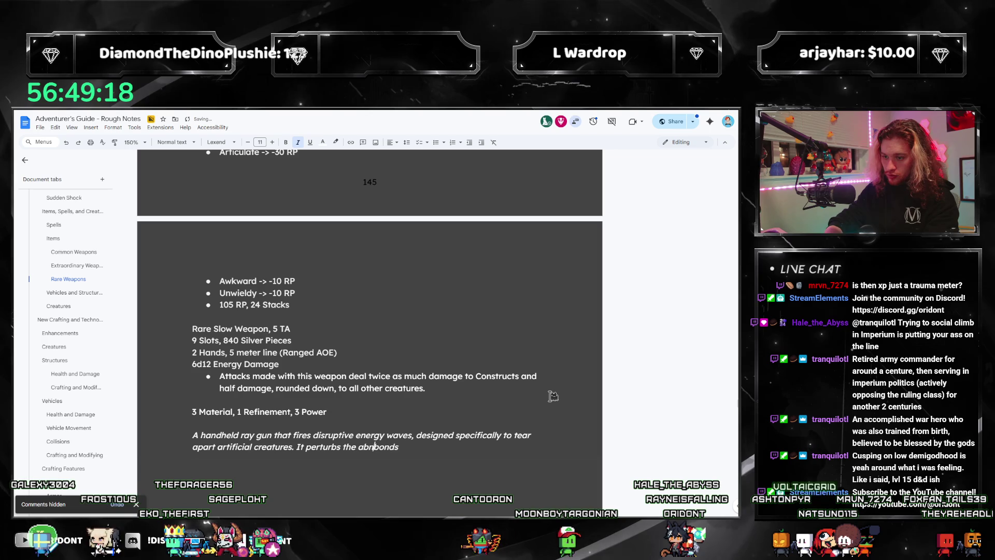
text(atomical)
key(End)
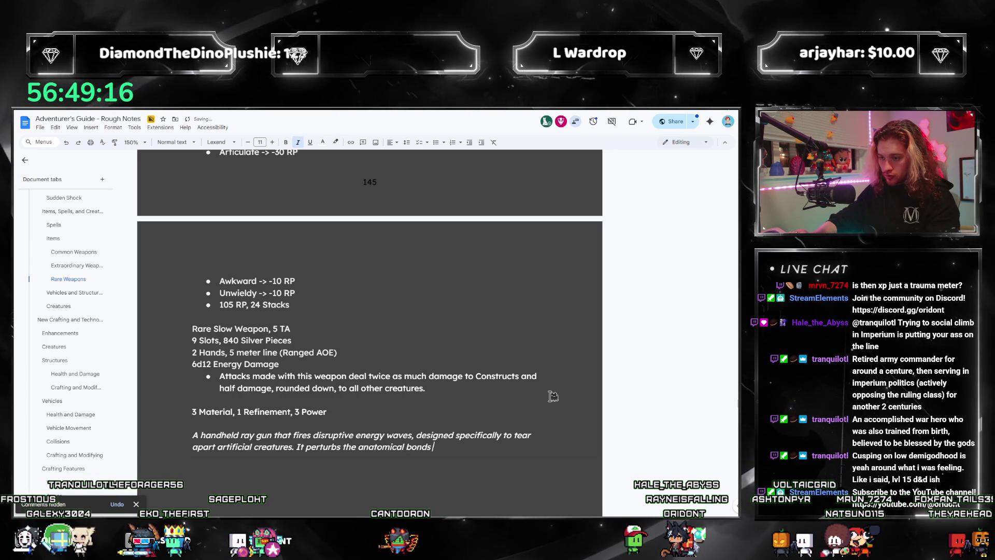
text(of creatures such as)
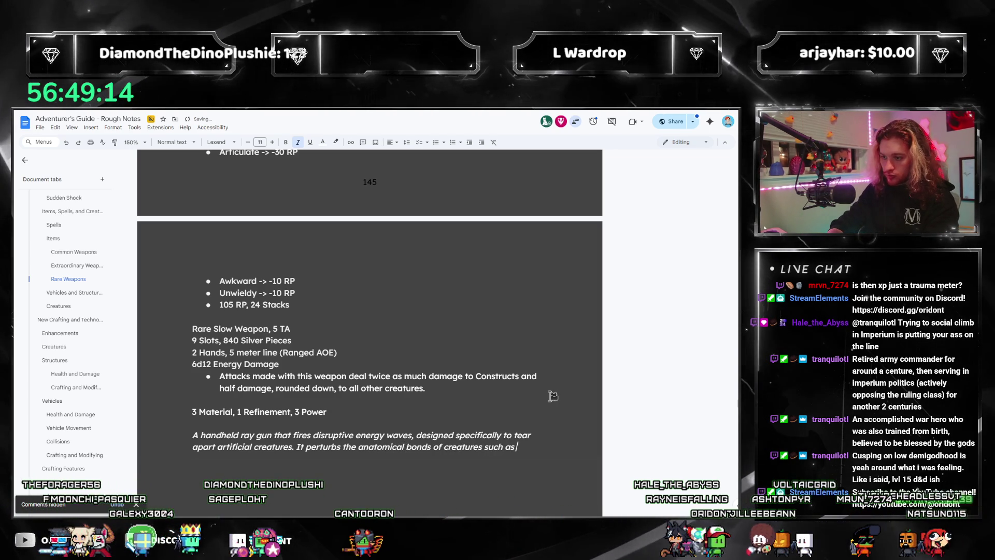
text( robots, gd)
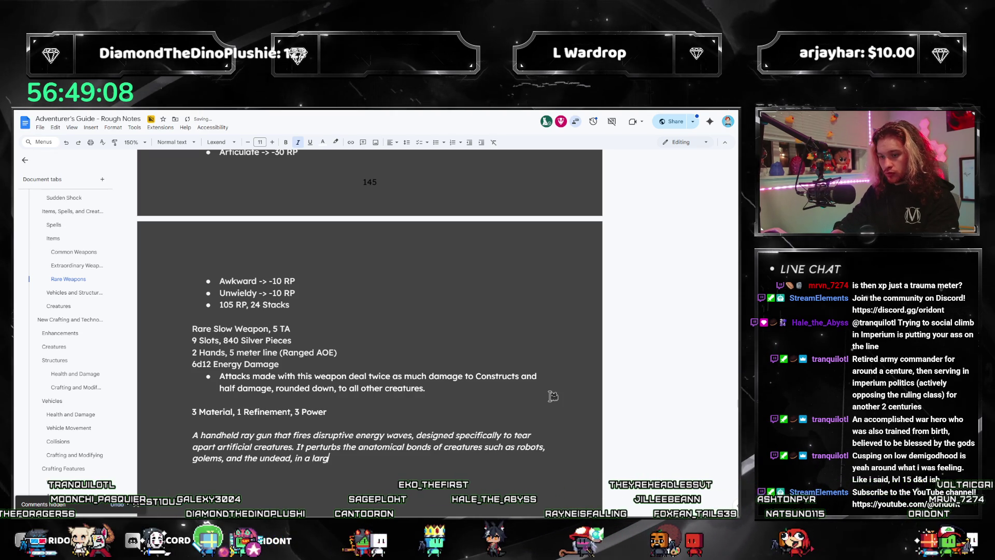
key(BackSpace)
key(BackSpace)
text(adius, but takes time to charge up)
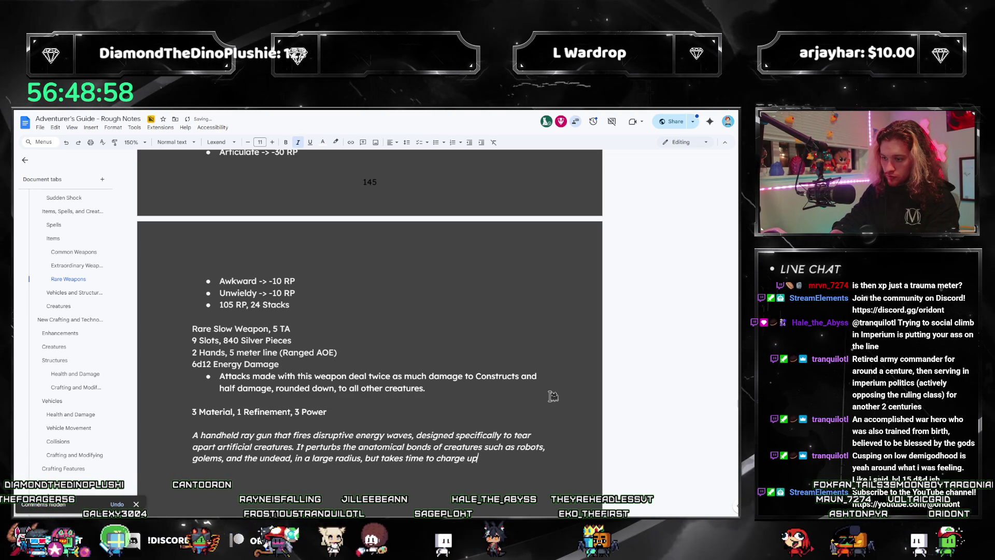
Step: Trim the radius and charging phrases, then end with 'that's charged up over a few seconds each time.'
key(ctrl+BackSpace)
key(ctrl+BackSpace)
key(ctrl+BackSpace)
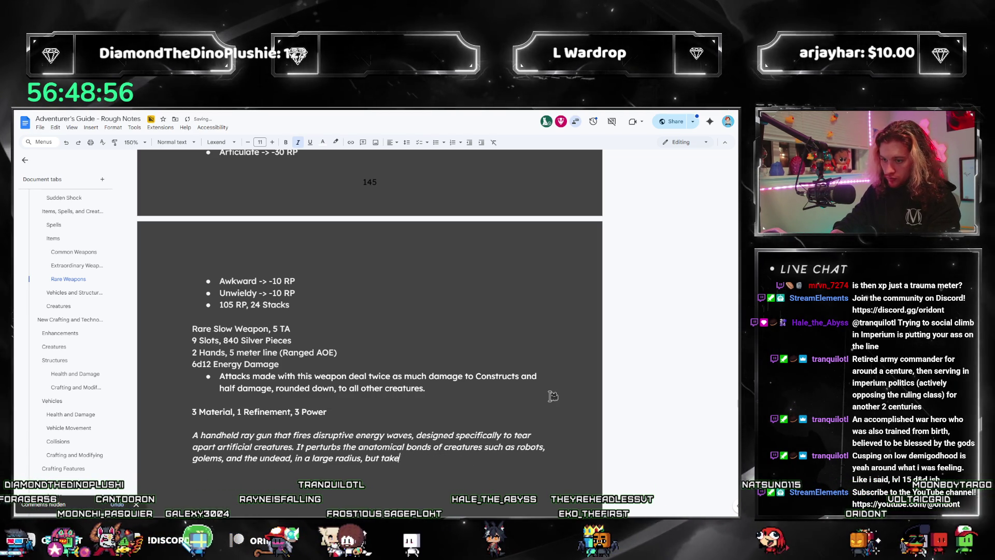
key(ctrl+BackSpace)
key(ctrl+BackSpace)
key(ctrl+BackSpace)
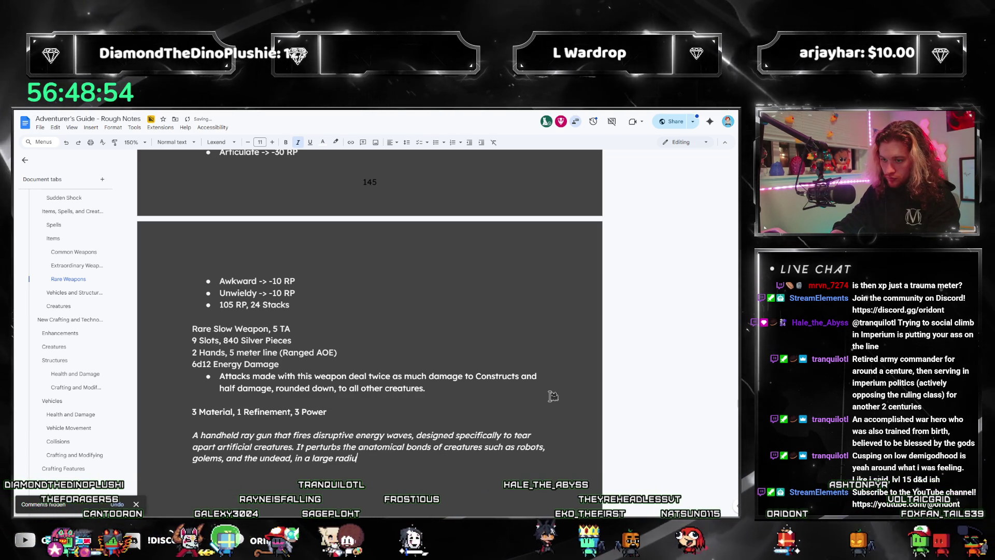
key(ctrl+BackSpace)
text(.)
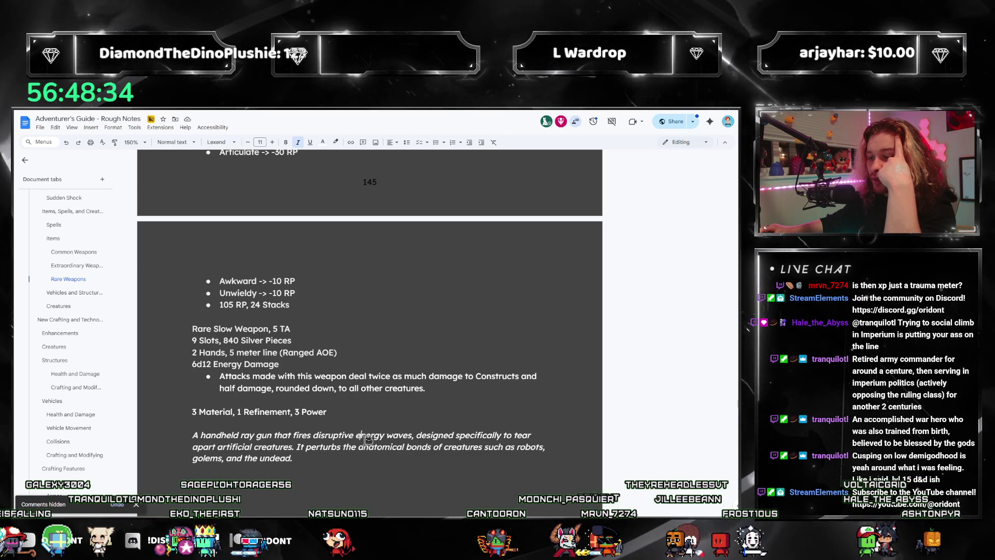
click(372, 464)
text(, in a single pulse t)
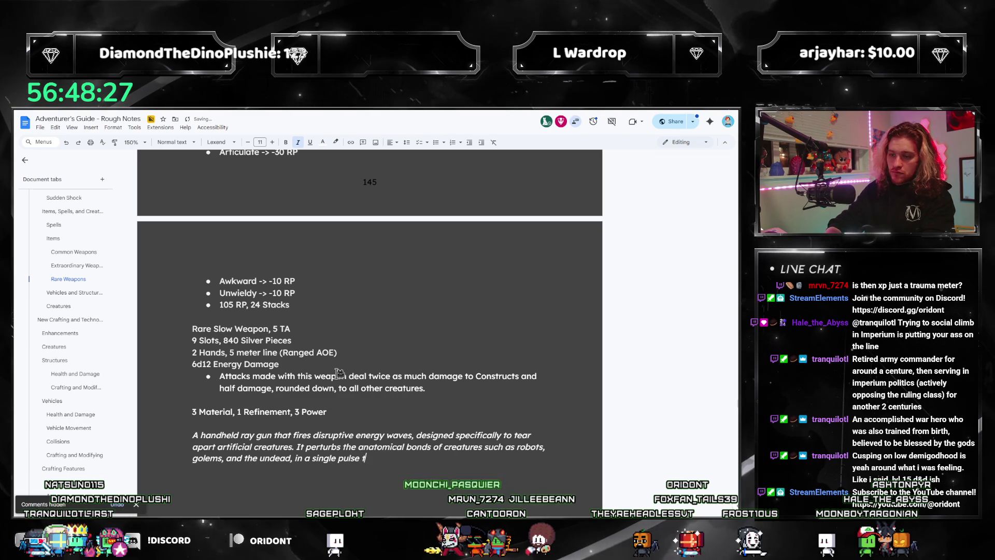
text(hat's charged up over a)
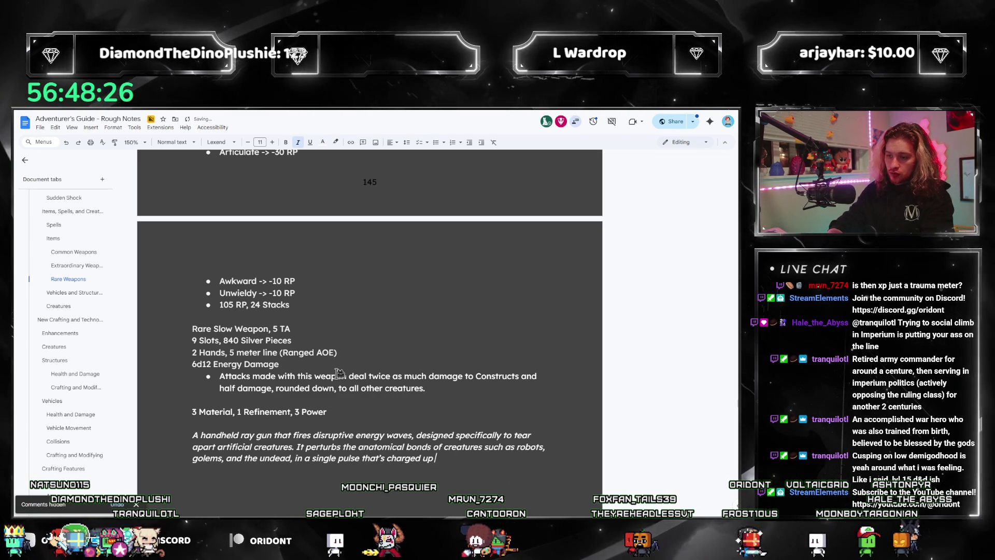
text( few seconds eac)
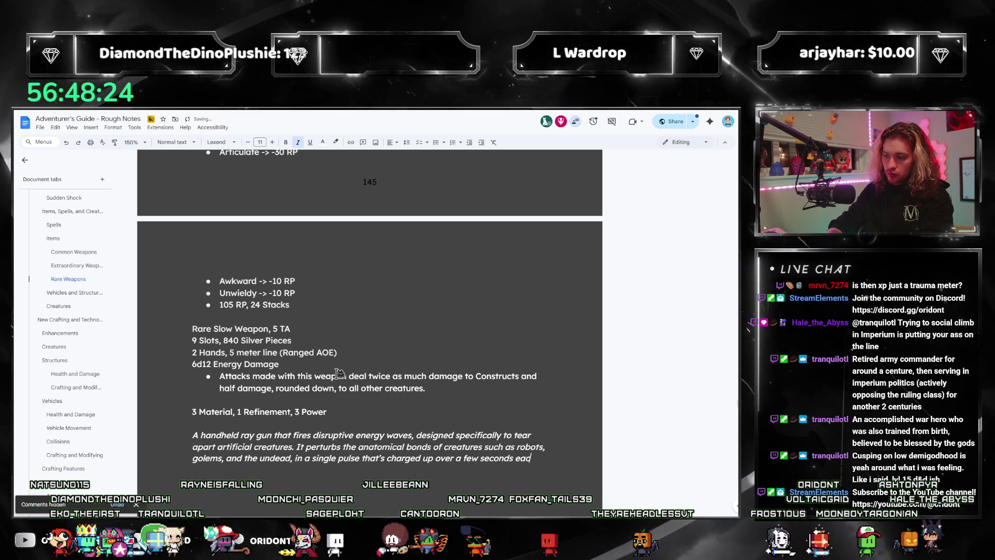
text(h time.)
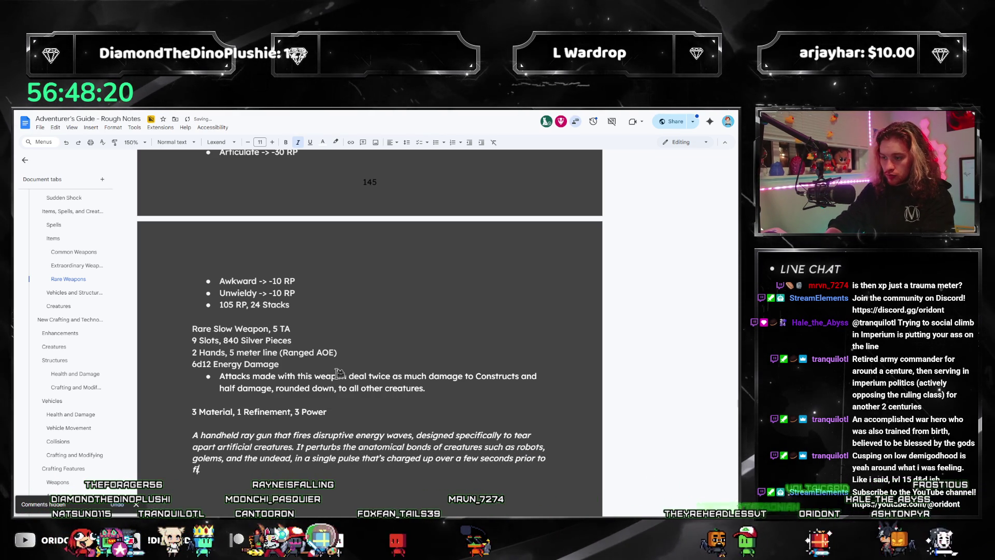
text(.)
scroll(347, 430, down, 2)
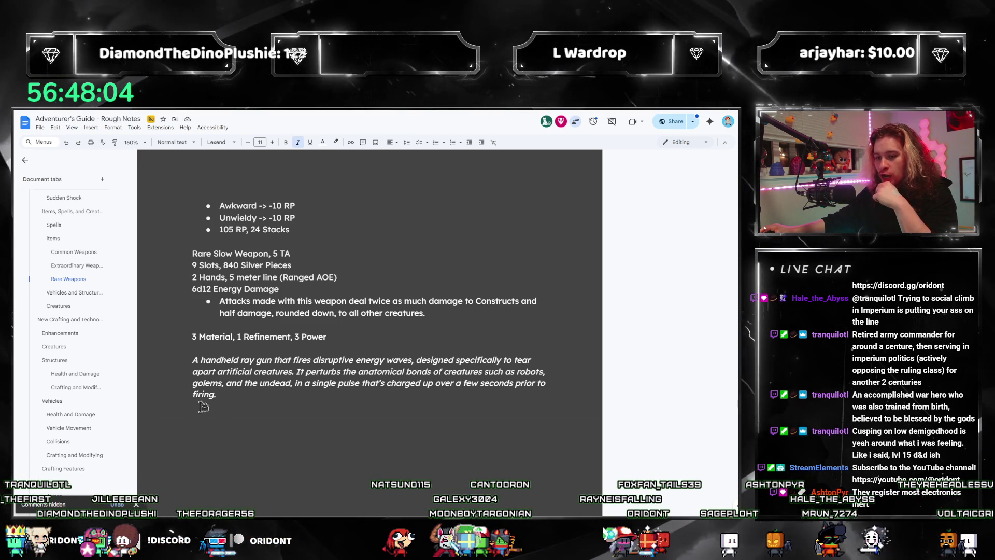
scroll(334, 413, up, 2)
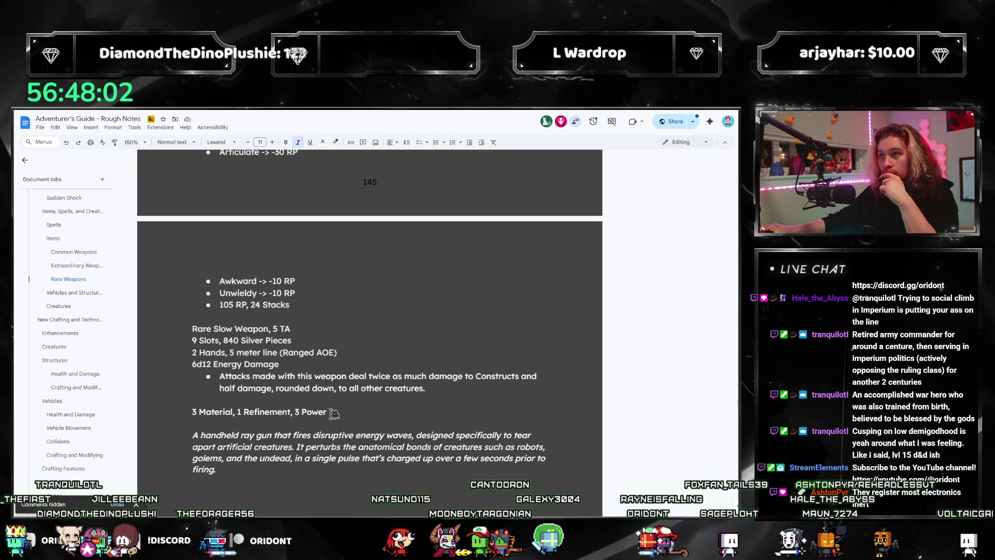
scroll(334, 413, down, 2)
scroll(332, 413, up, 2)
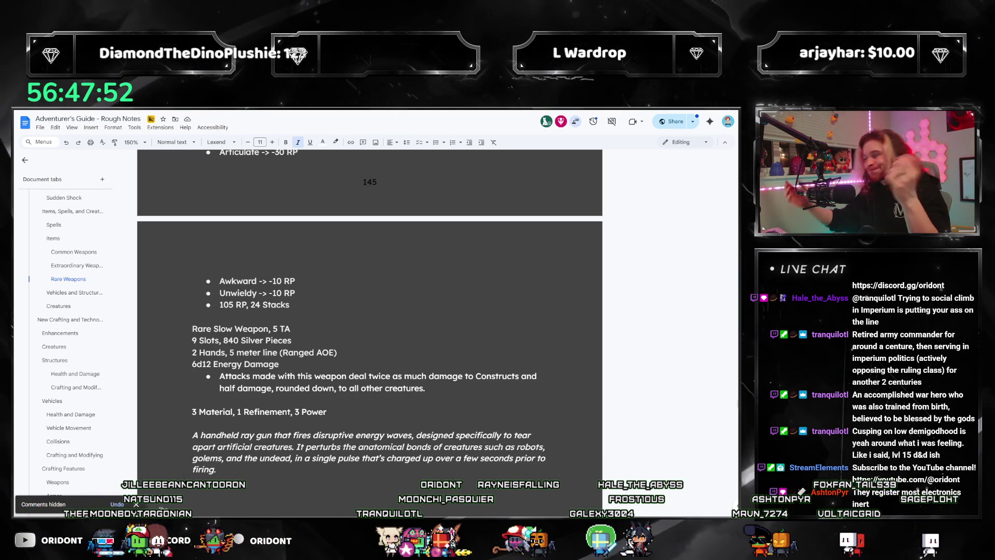
scroll(214, 372, up, 5)
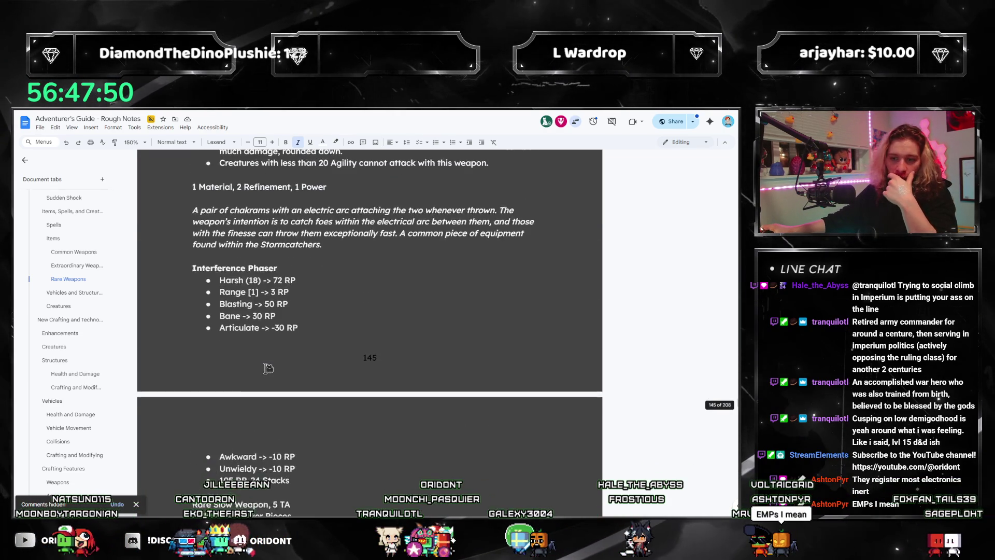
scroll(268, 368, down, 3)
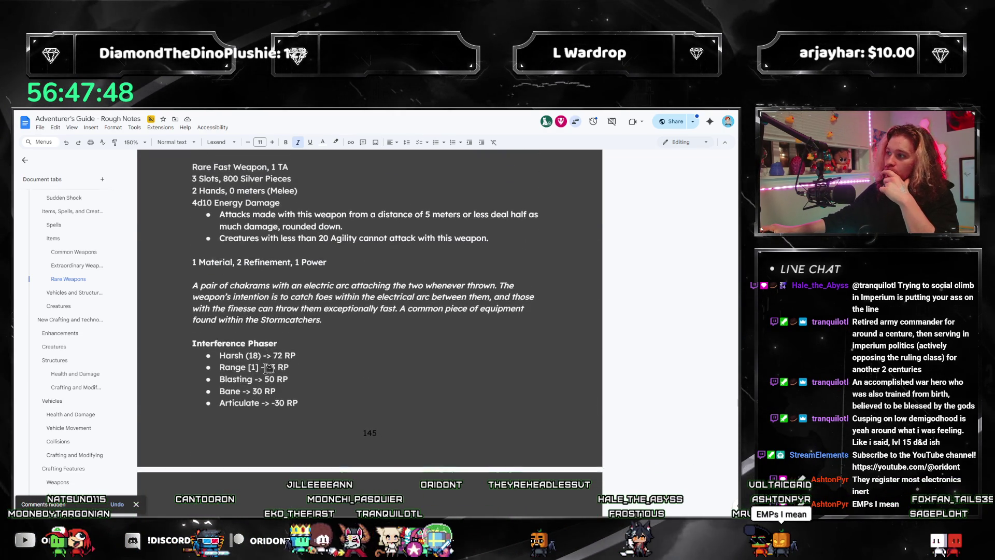
scroll(268, 368, down, 5)
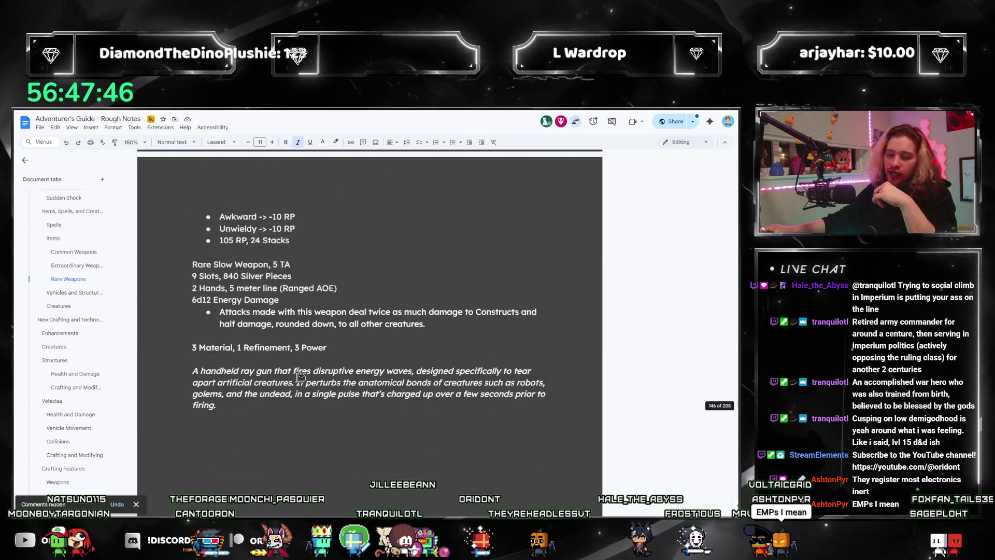
scroll(300, 376, up, 10)
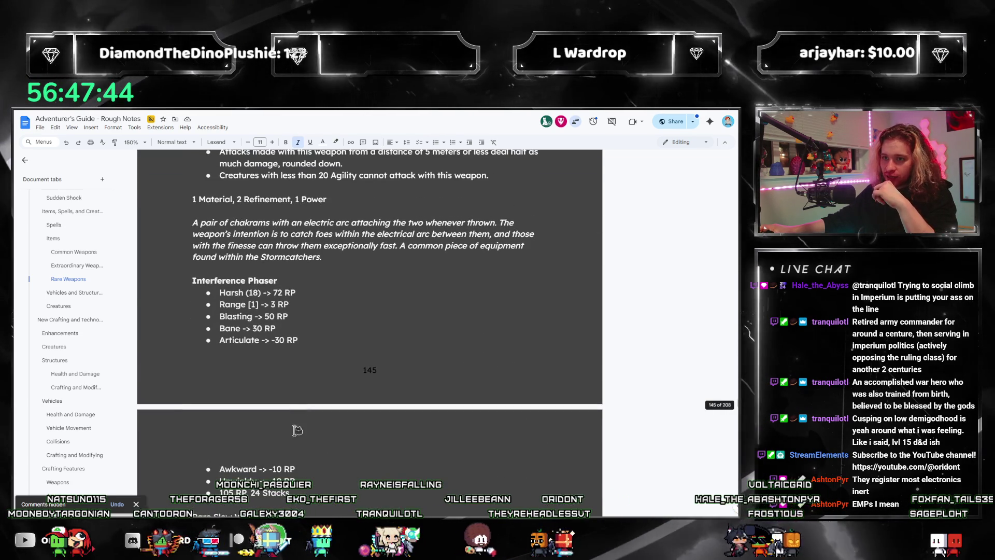
scroll(303, 419, up, 6)
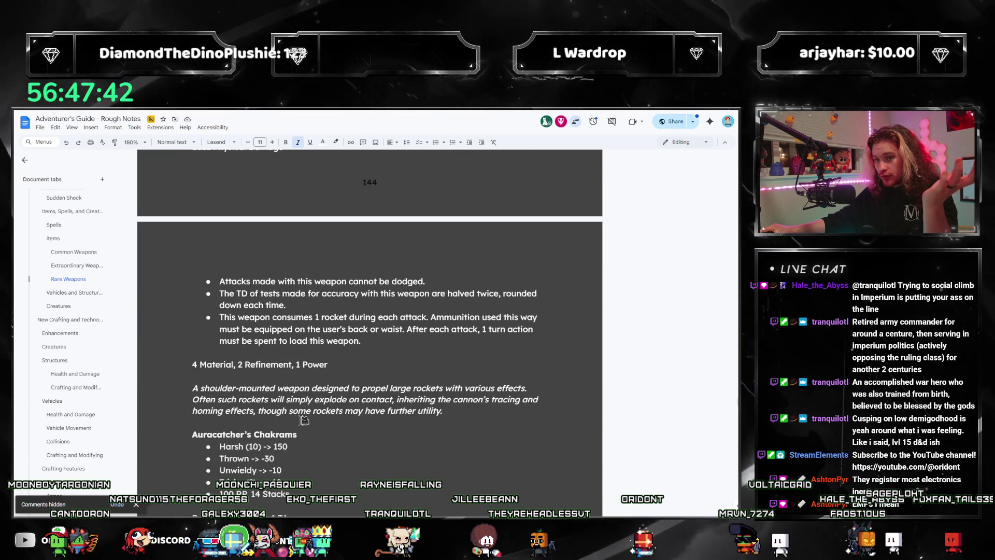
scroll(308, 423, down, 3)
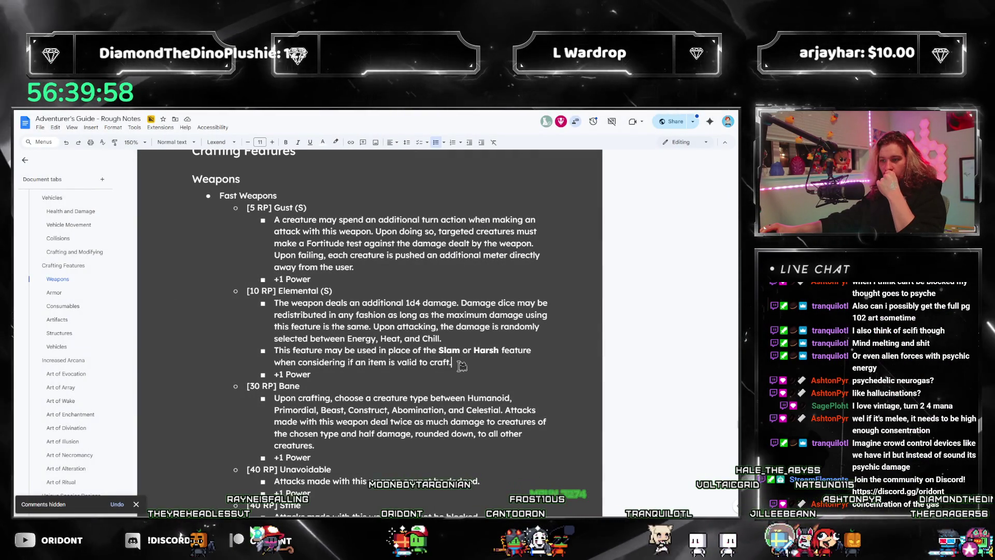
Step: Review the Elemental, Gust and Bane weapon feature descriptions
mouse_move(456, 363)
mouse_down()
mouse_move(445, 330)
mouse_move(330, 310)
mouse_up()
click(443, 328)
click(280, 303)
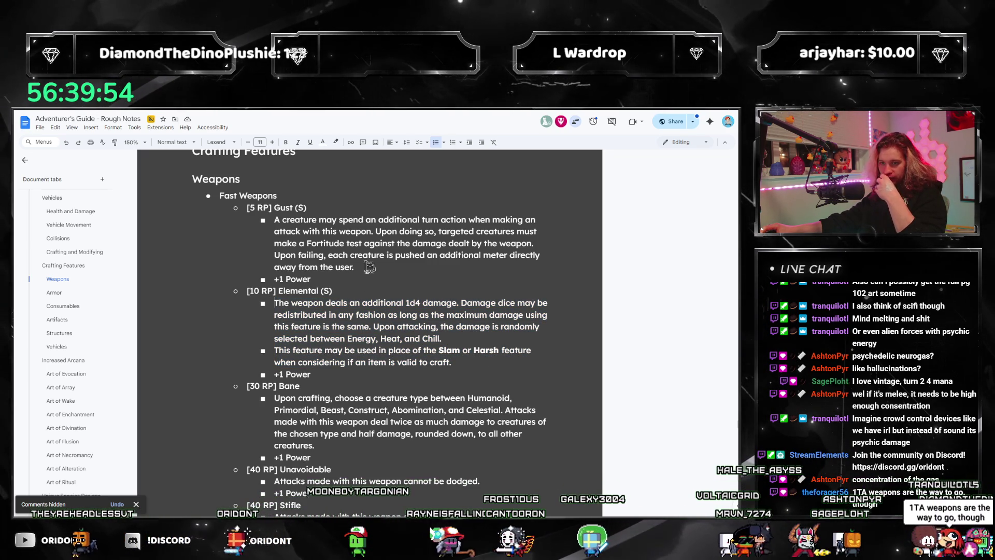
drag(380, 267, 244, 224)
click(299, 242)
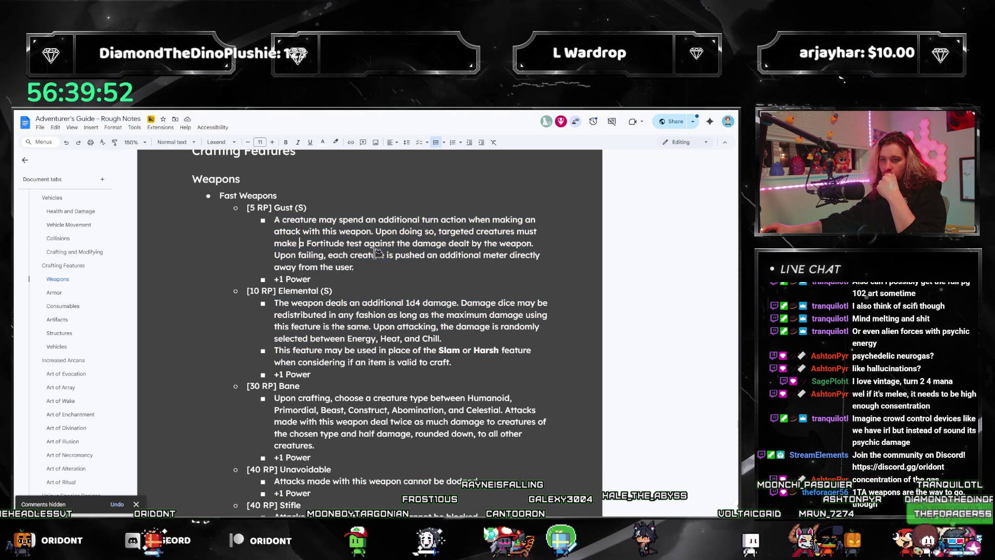
drag(371, 267, 274, 216)
scroll(341, 304, down, 2)
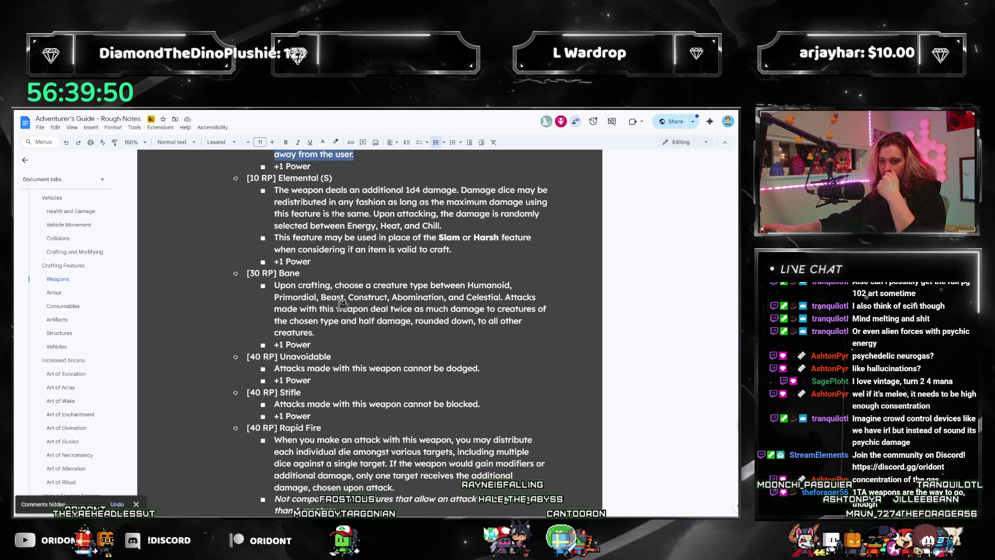
click(335, 310)
scroll(347, 332, down, 2)
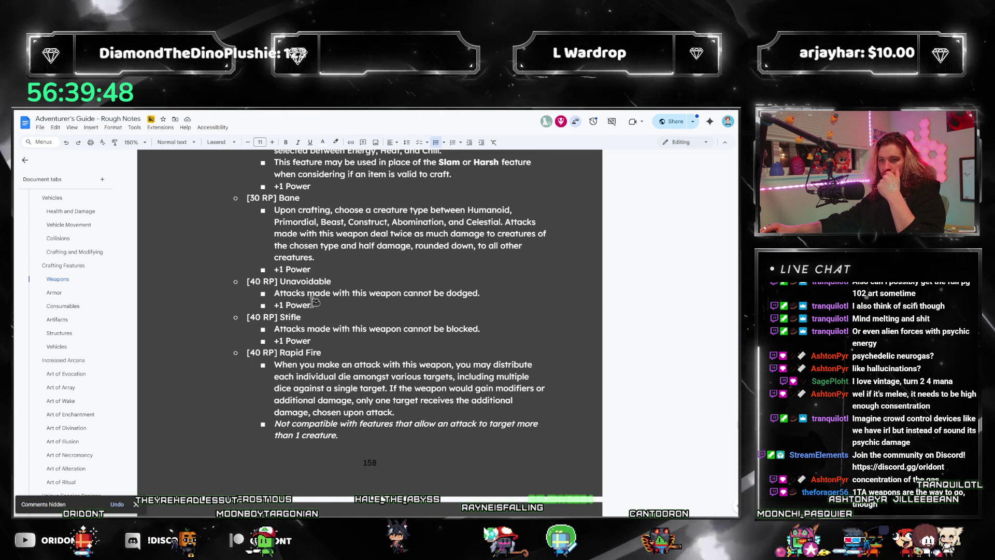
Step: Review the Stifle, Rapid Fire, Thrown and Deal Maker feature entries
drag(352, 340, 244, 315)
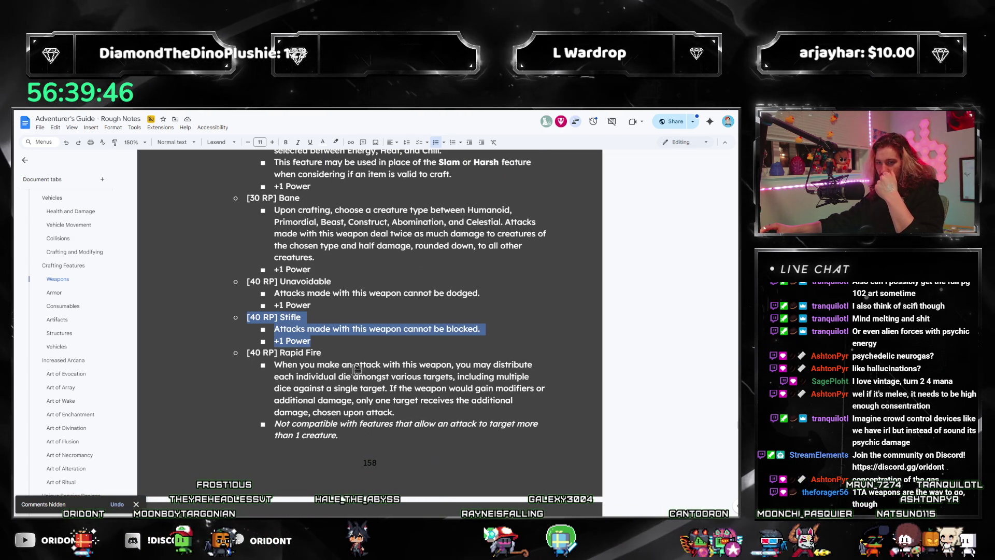
scroll(356, 369, down, 1)
click(356, 369)
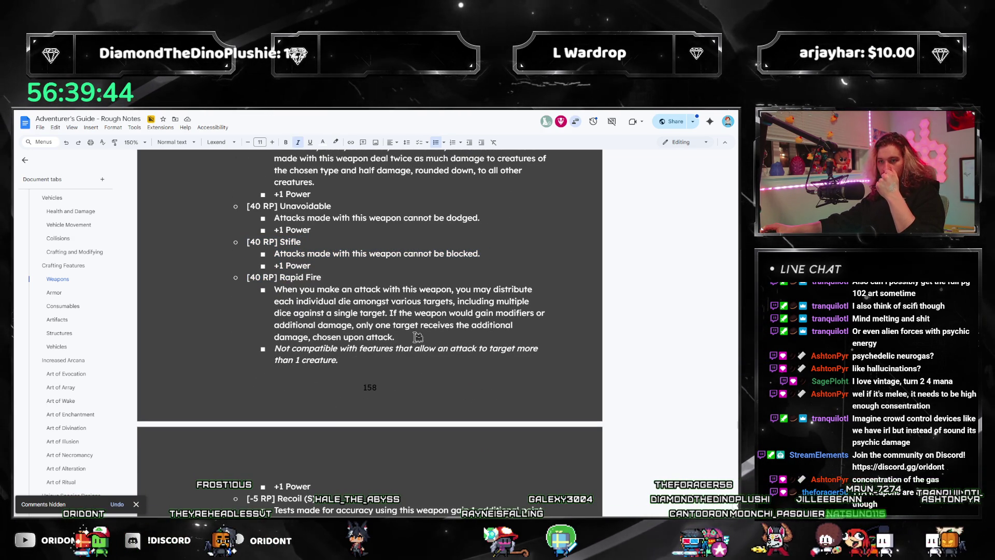
drag(418, 337, 244, 274)
scroll(249, 287, down, 2)
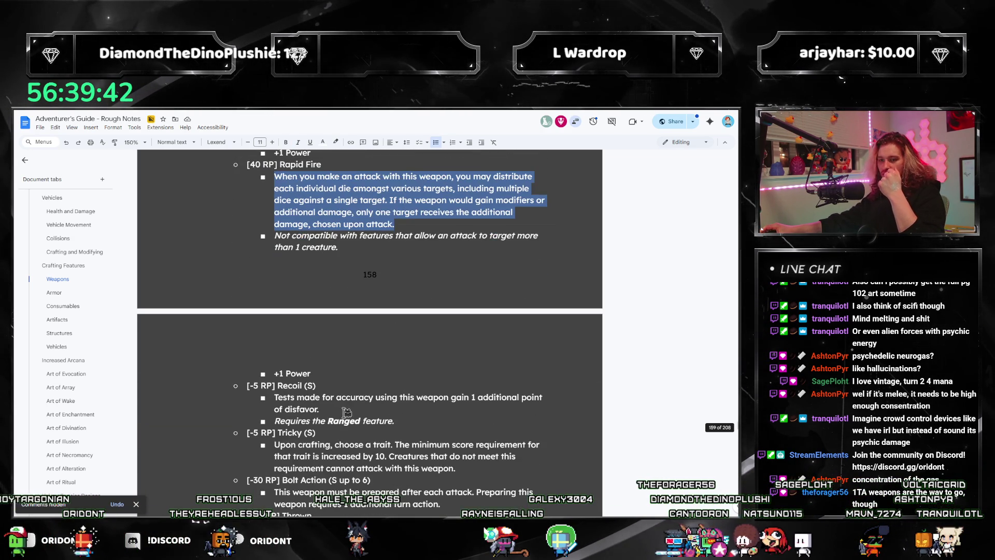
scroll(346, 400, down, 2)
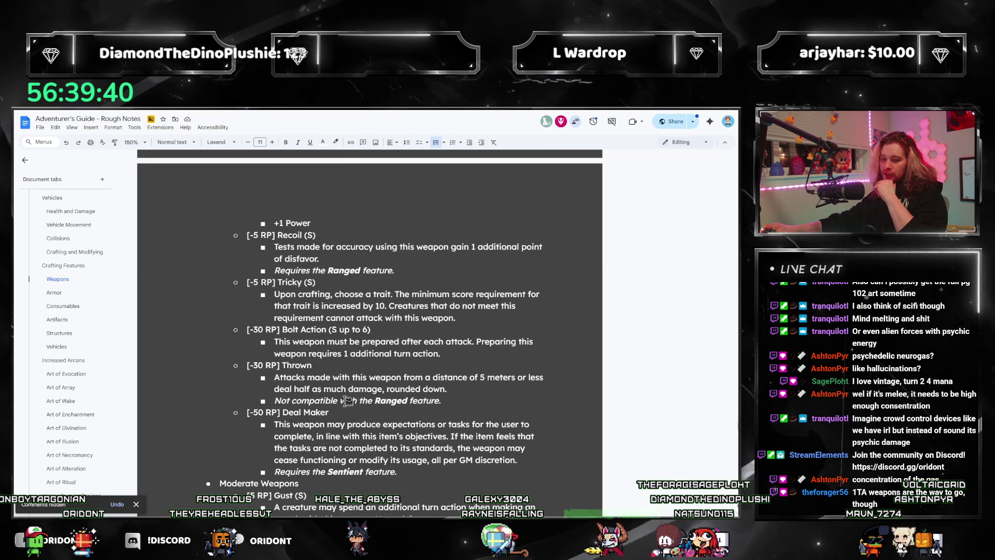
scroll(423, 452, up, 5)
scroll(422, 452, up, 1)
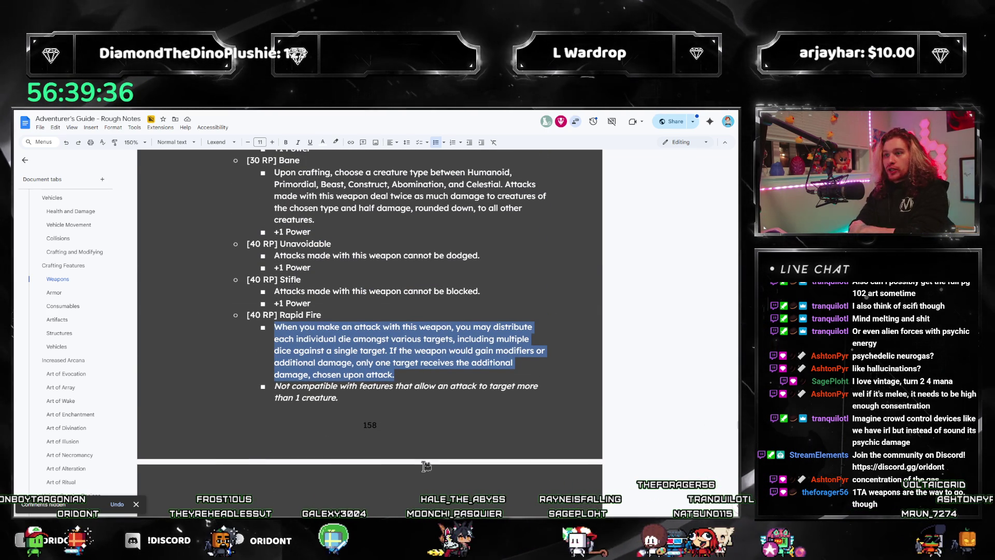
scroll(426, 466, down, 5)
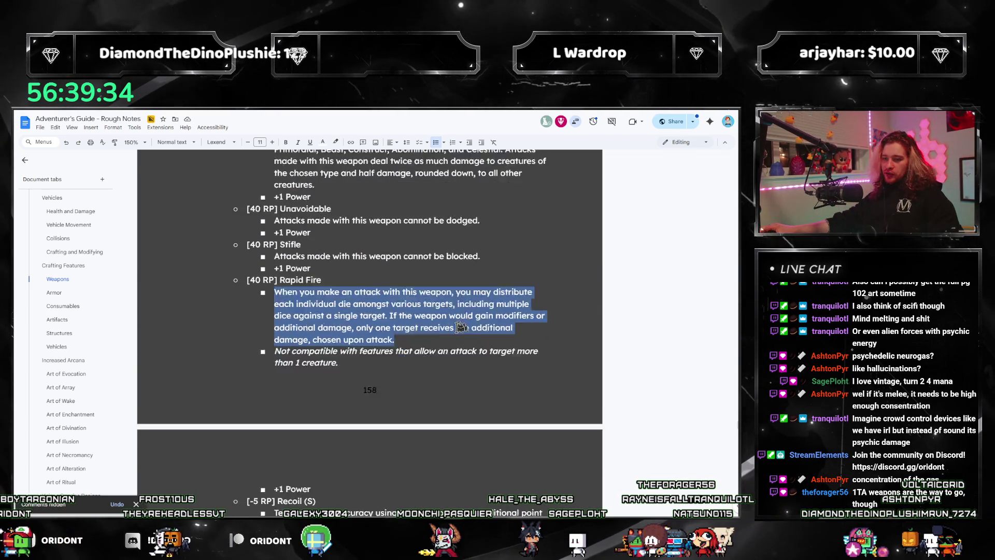
scroll(311, 397, down, 3)
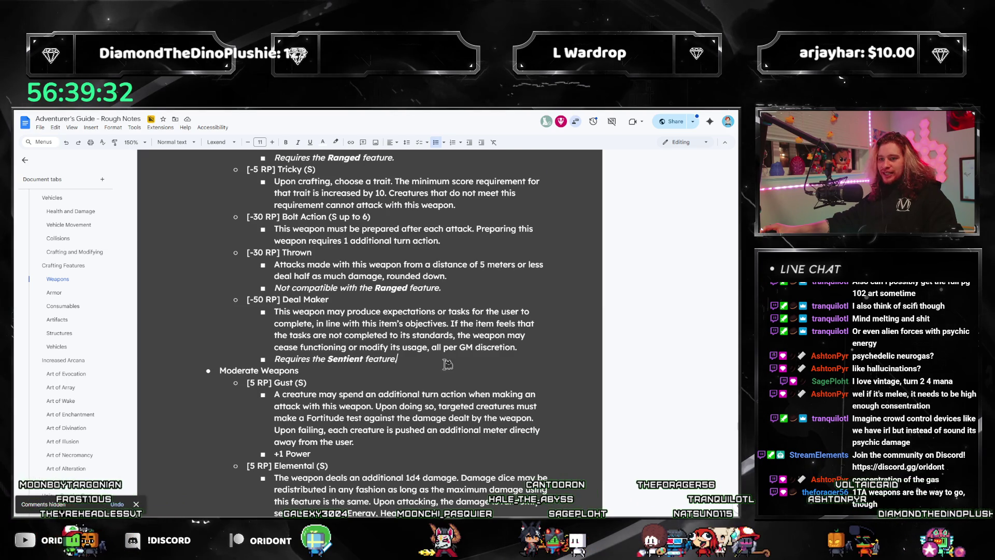
drag(446, 365, 218, 281)
click(216, 297)
mouse_move(396, 359)
mouse_down()
mouse_move(249, 288)
mouse_move(247, 299)
mouse_up()
click(314, 327)
Step: Go to the Rare Weapons tab from the Document tabs sidebar
scroll(396, 377, down, 2)
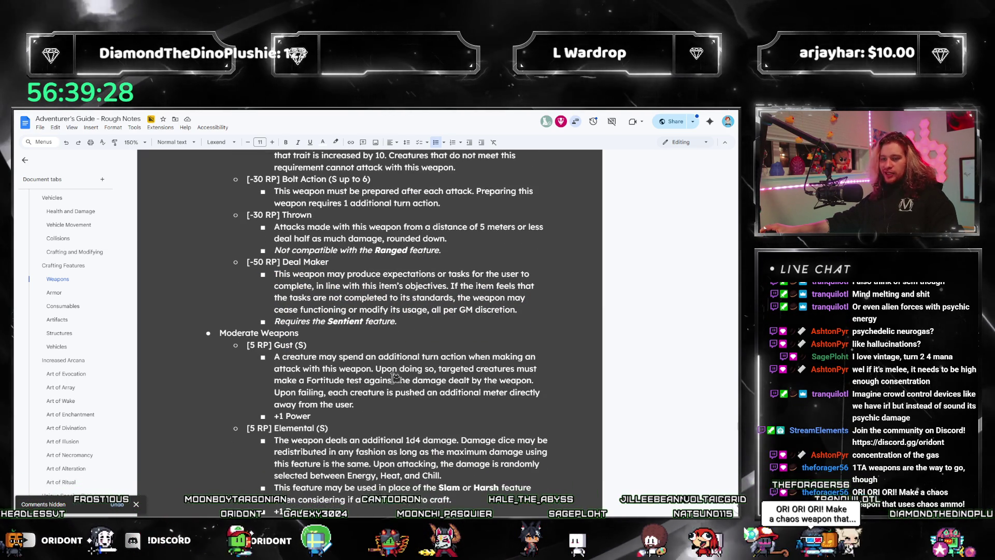
scroll(395, 377, up, 3)
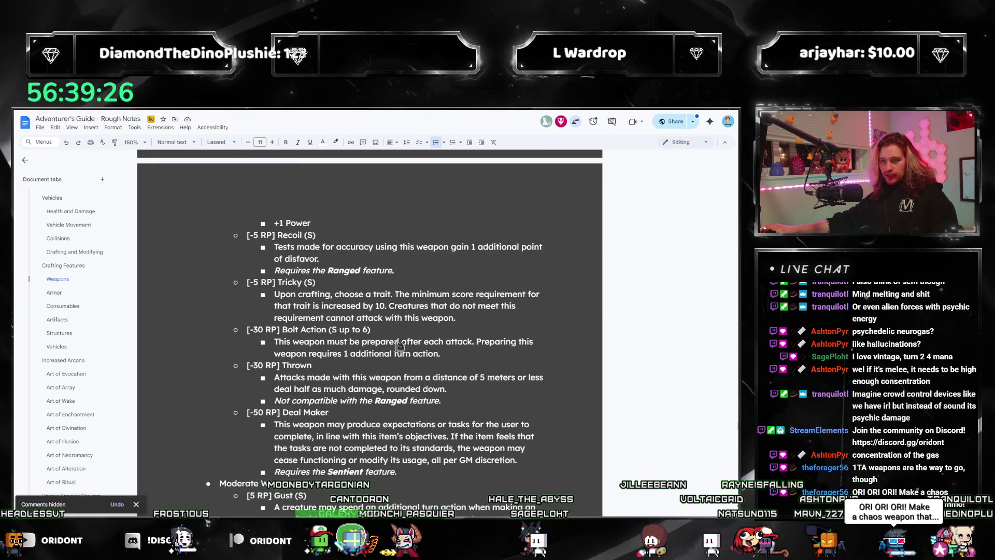
scroll(403, 332, down, 3)
scroll(403, 328, up, 6)
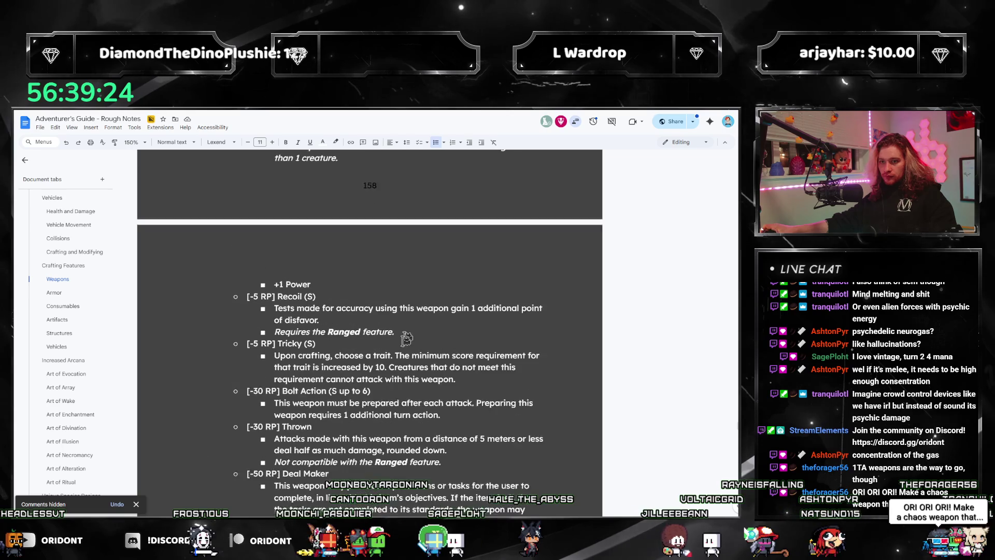
scroll(400, 422, down, 1)
scroll(409, 404, up, 7)
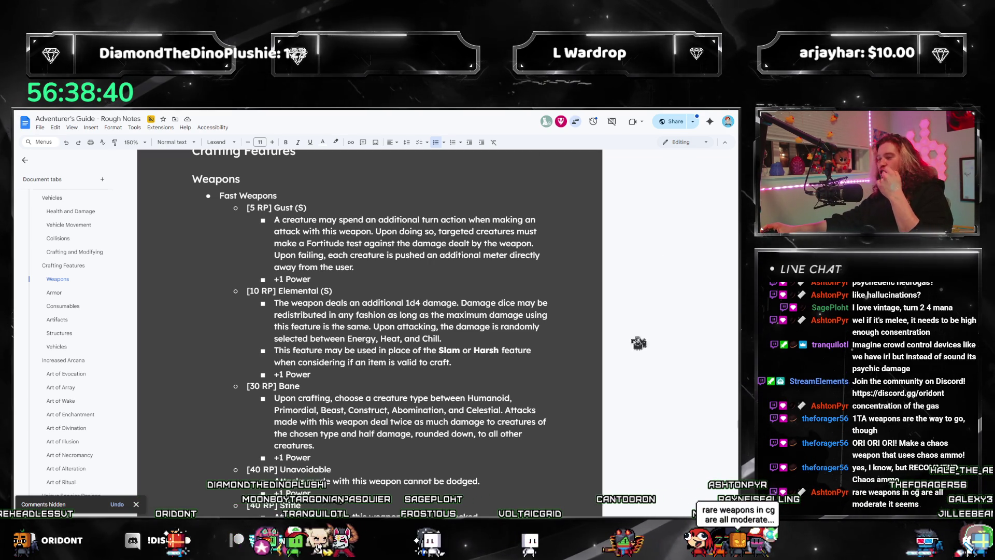
scroll(96, 266, up, 1)
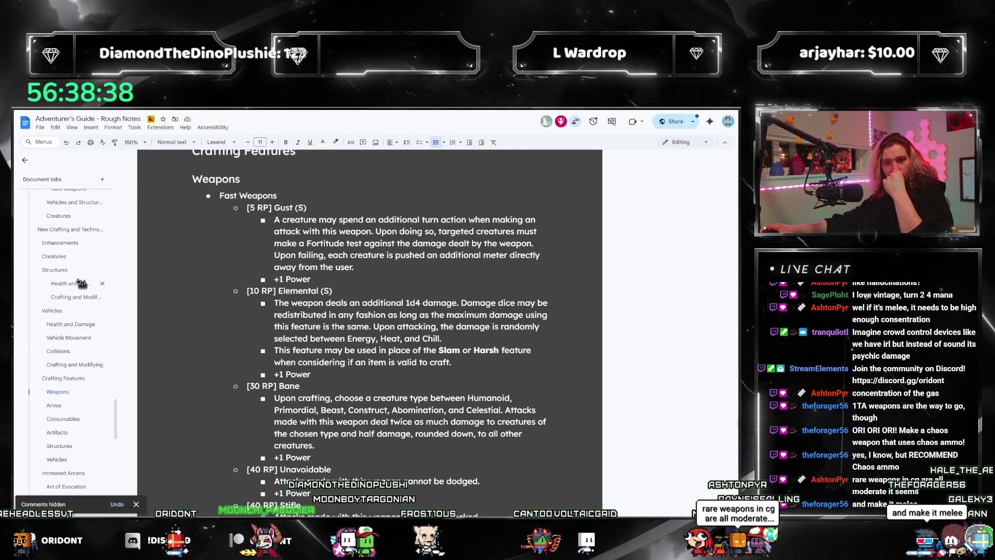
scroll(78, 296, up, 5)
click(78, 302)
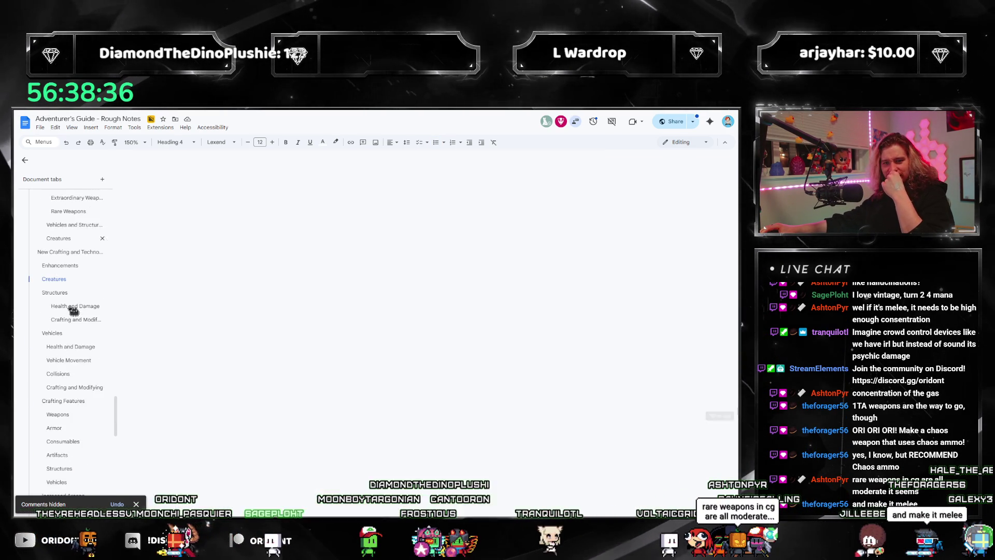
Step: Add a blank line below the ray gun description and switch to the weapon rules PDF
scroll(395, 345, down, 10)
scroll(386, 366, down, 15)
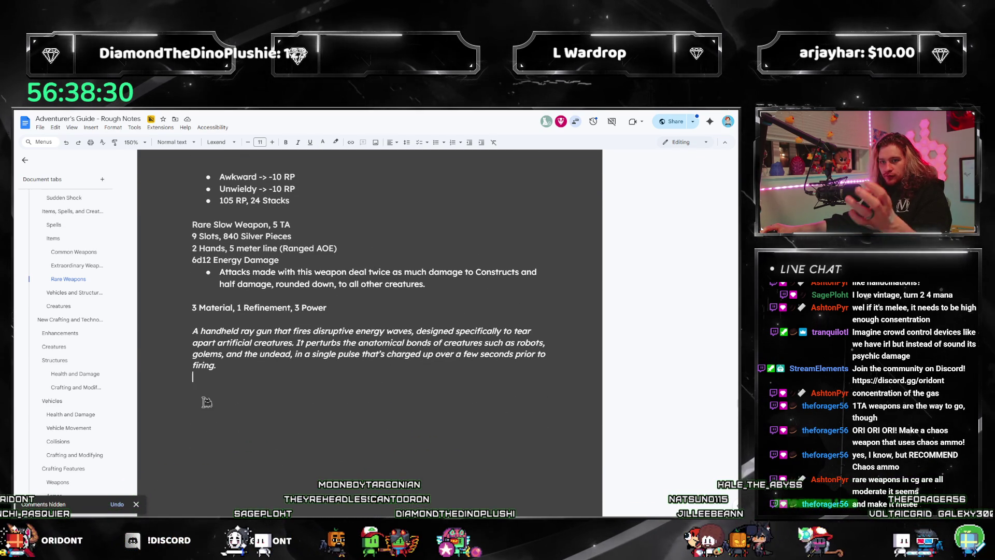
key(Return)
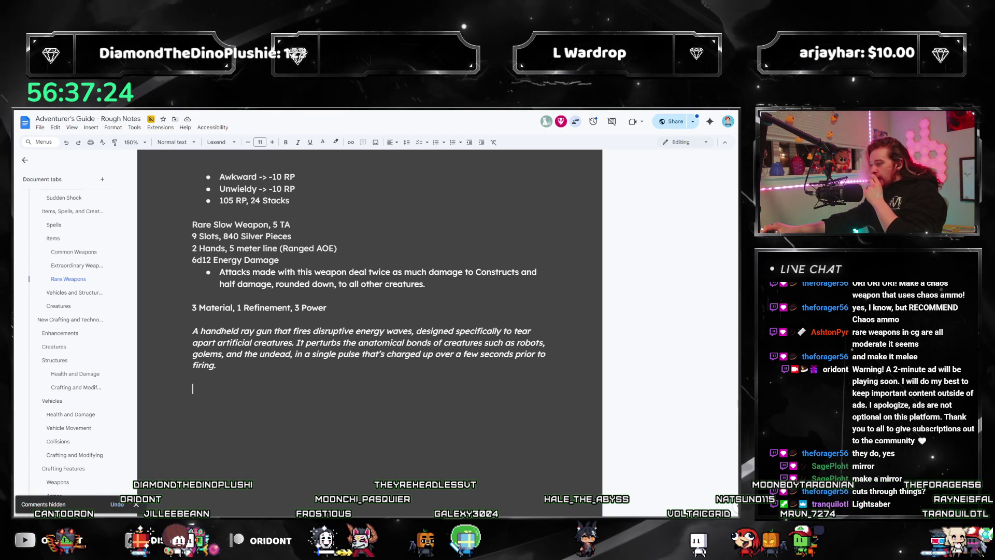
key(alt+Tab)
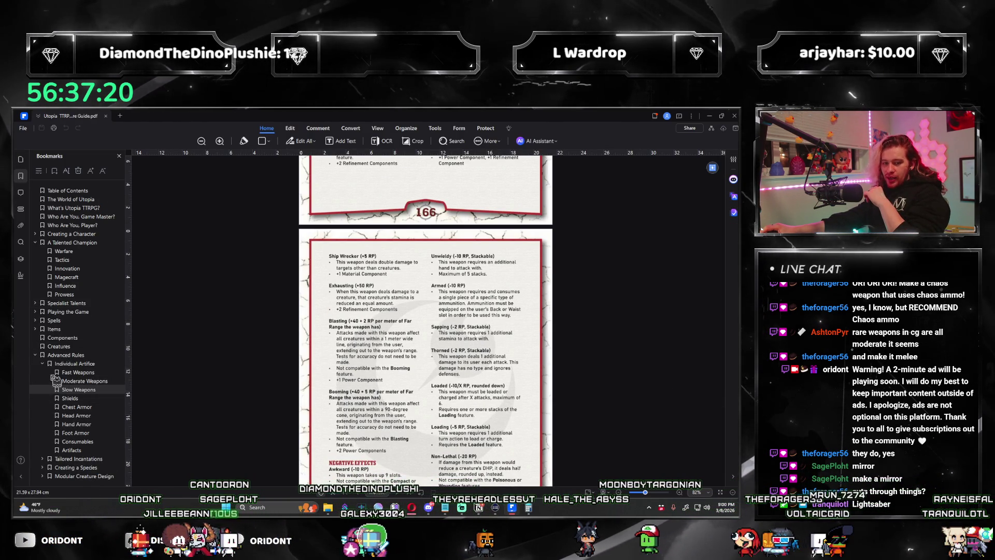
Step: Browse the Items > Martial Gear weapon and armour pages, then return to the Google Docs notes
click(36, 329)
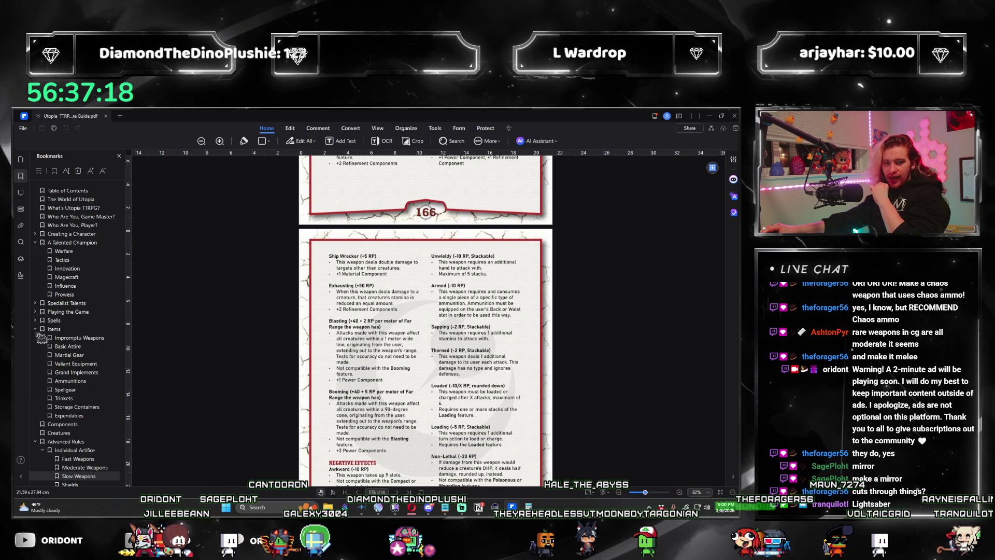
click(64, 355)
scroll(295, 382, down, 10)
scroll(376, 329, down, 12)
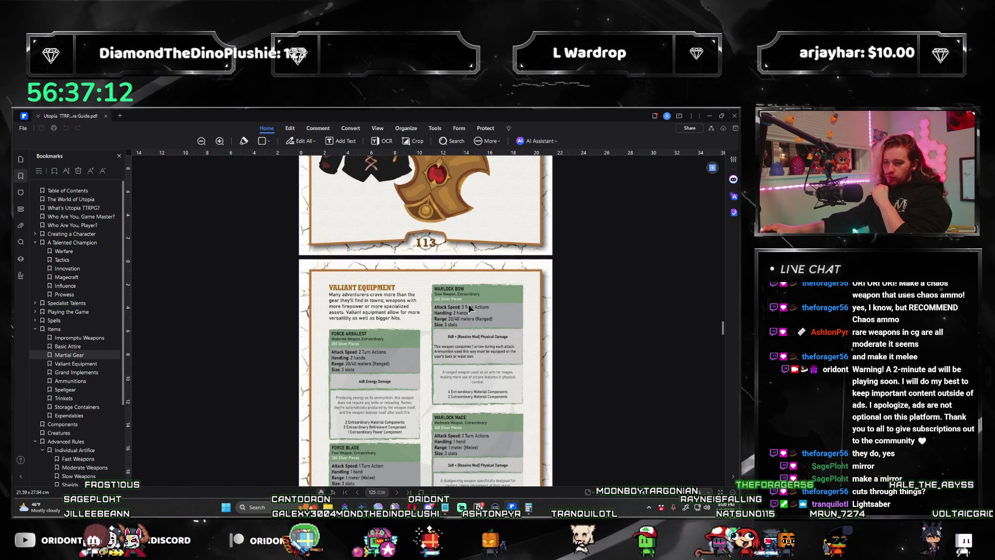
scroll(469, 310, down, 3)
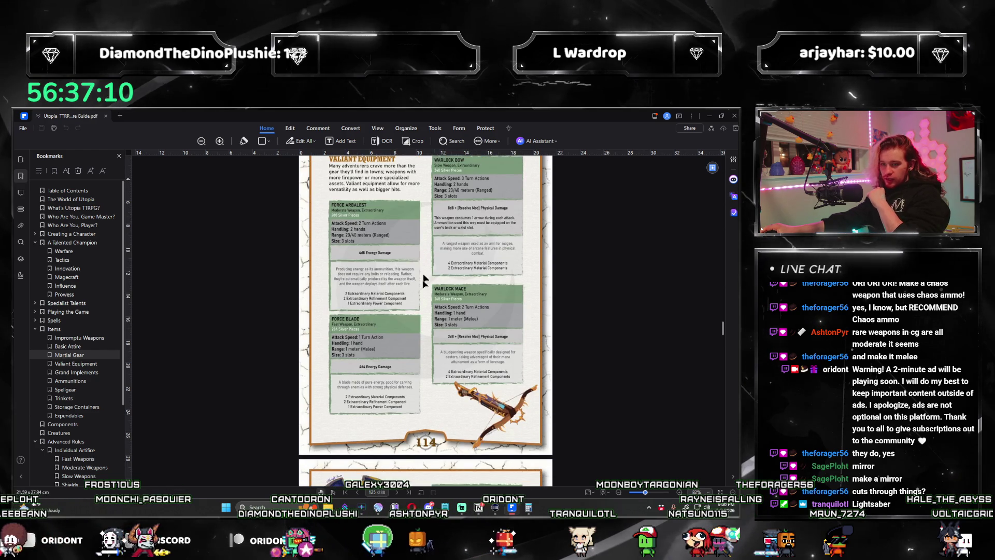
scroll(428, 251, down, 5)
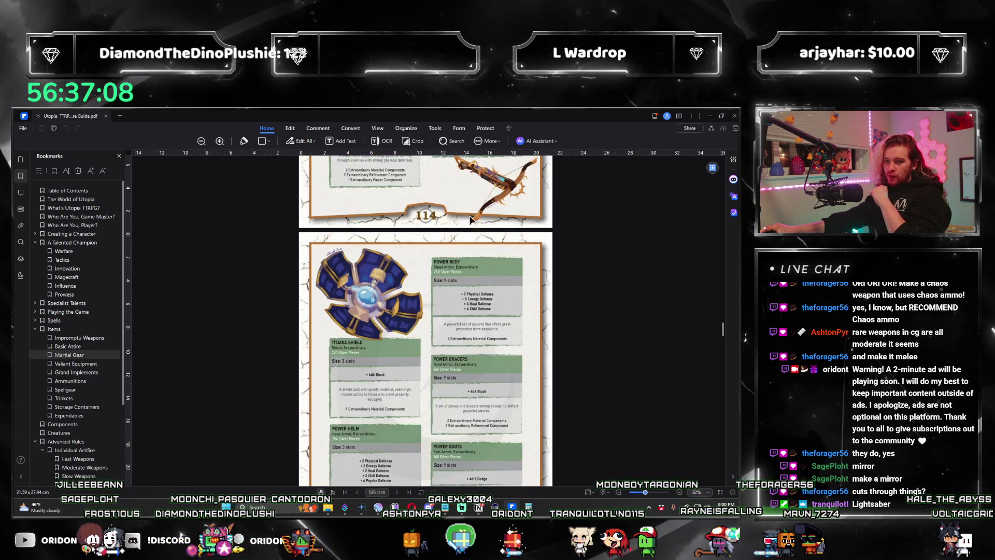
scroll(470, 220, down, 2)
scroll(470, 220, down, 2)
scroll(470, 219, down, 8)
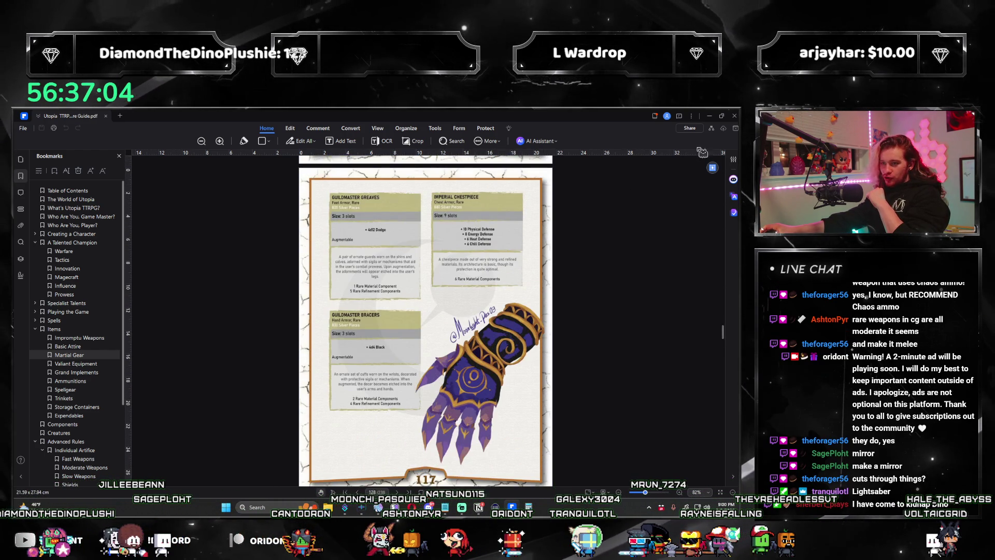
key(alt+Tab)
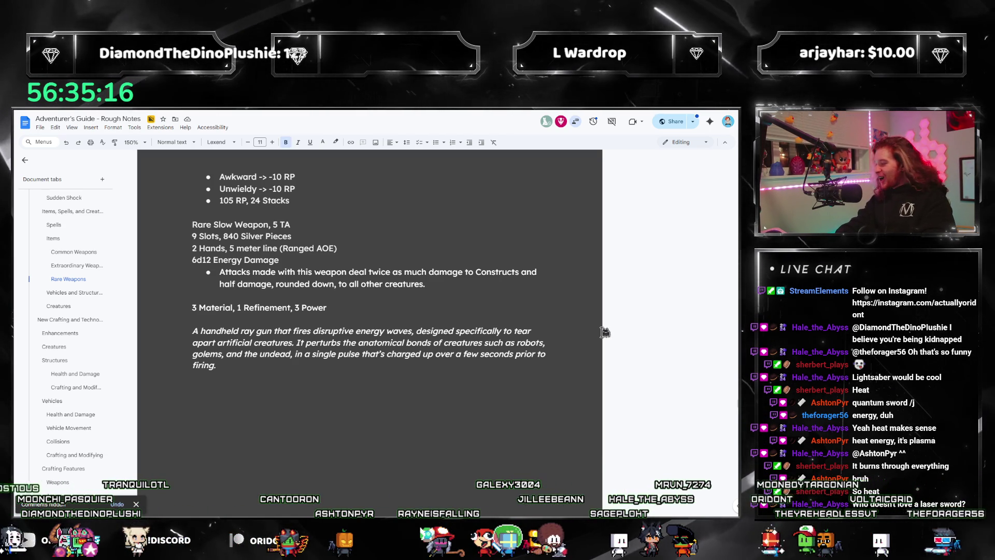
Step: Add a 'Holosaber' heading with a bulleted 'Harsh' line beneath it
text(Holosaber)
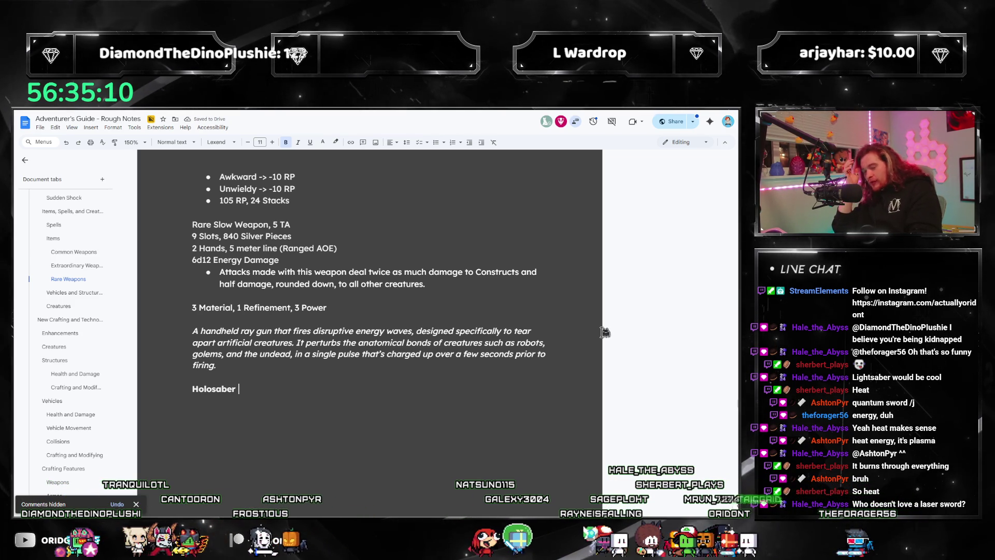
scroll(399, 366, up, 4)
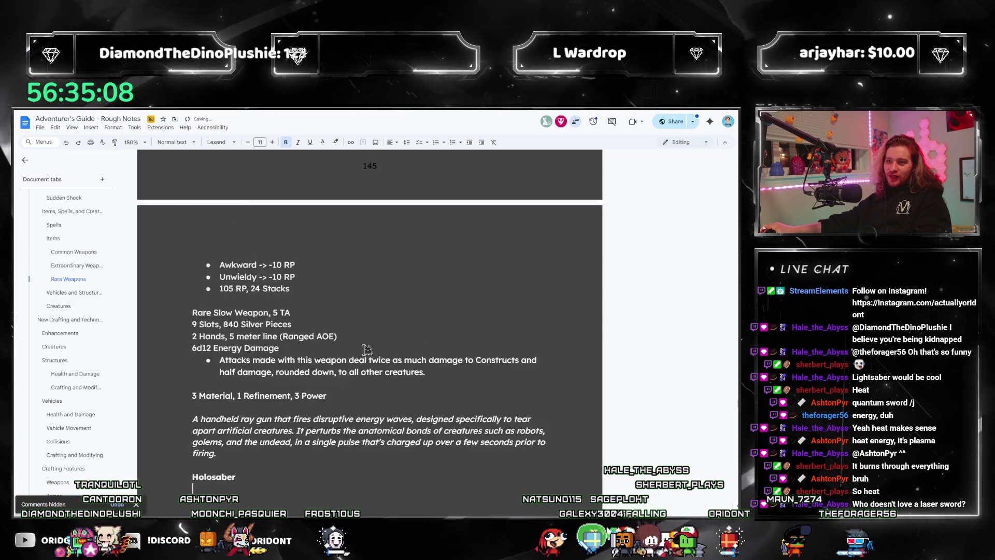
scroll(367, 350, up, 1)
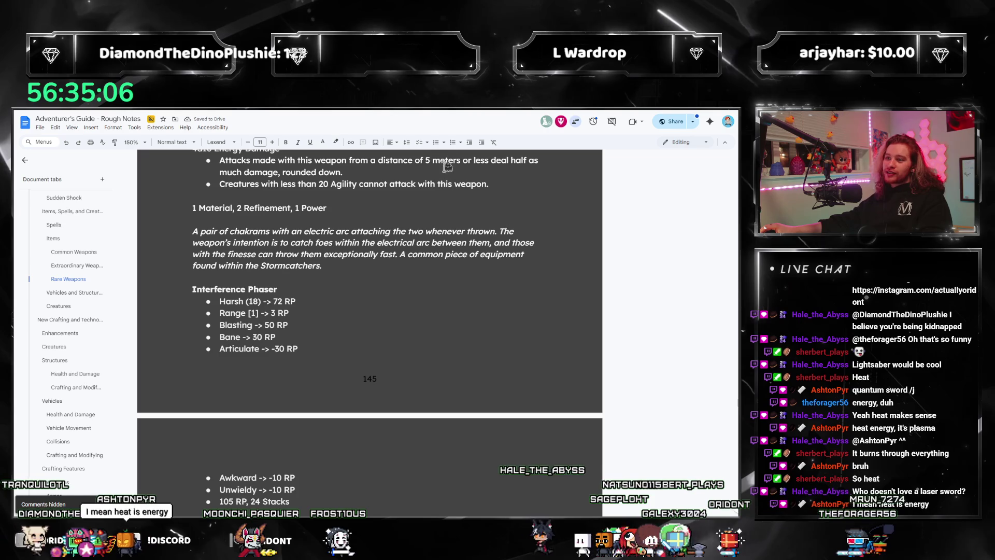
click(436, 143)
text(Harsh () ->)
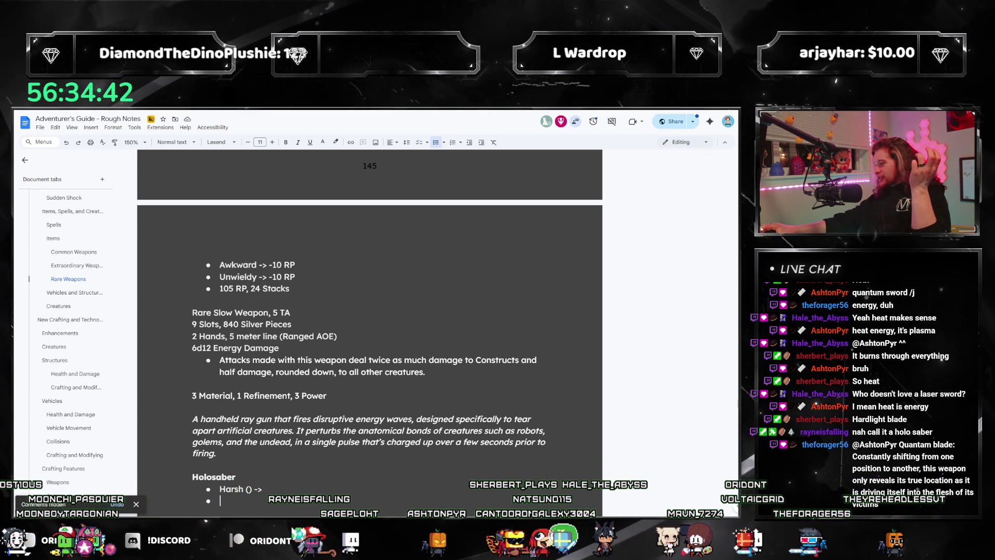
Step: Work out Harsh's cost by dividing 110 in Calculator, then return to the notes
scroll(318, 391, down, 3)
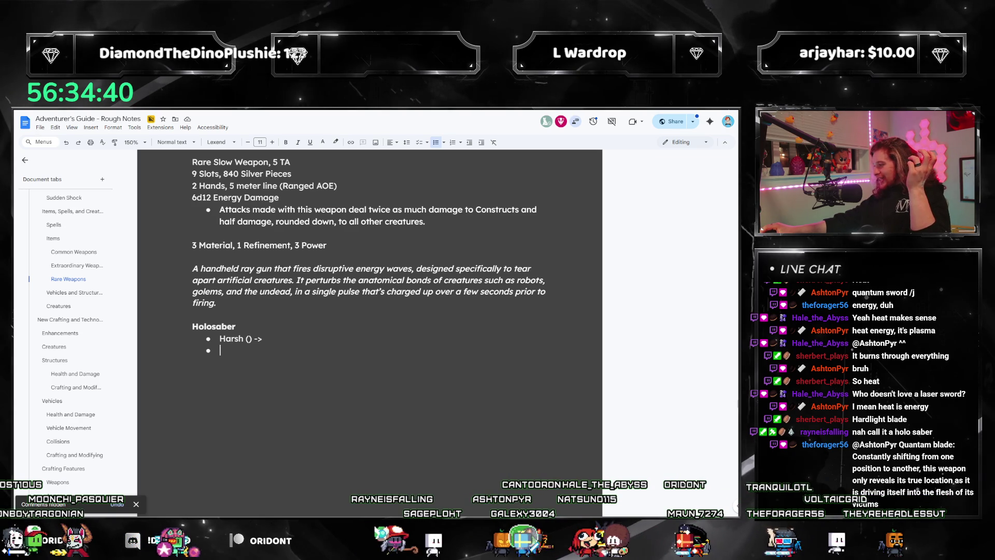
key(alt+Tab)
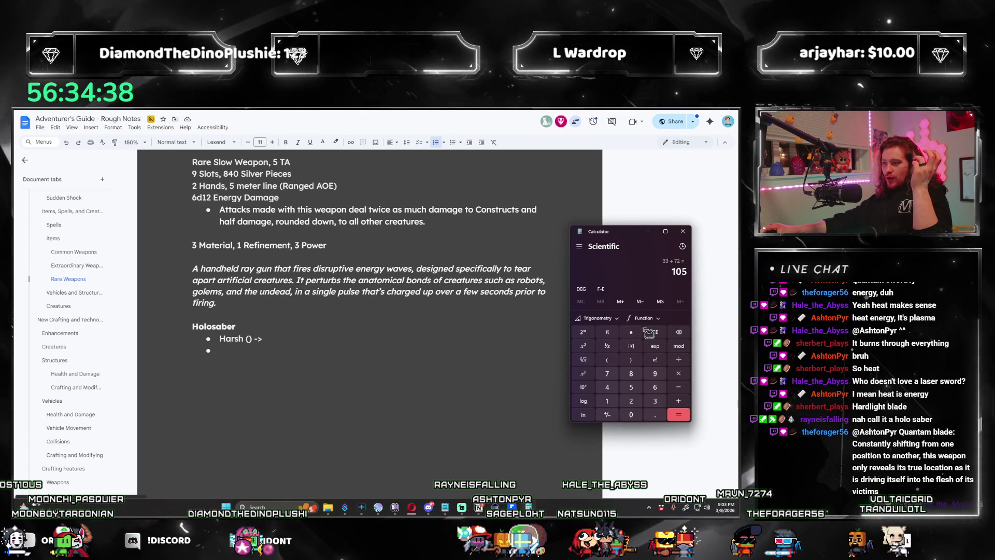
text(110)
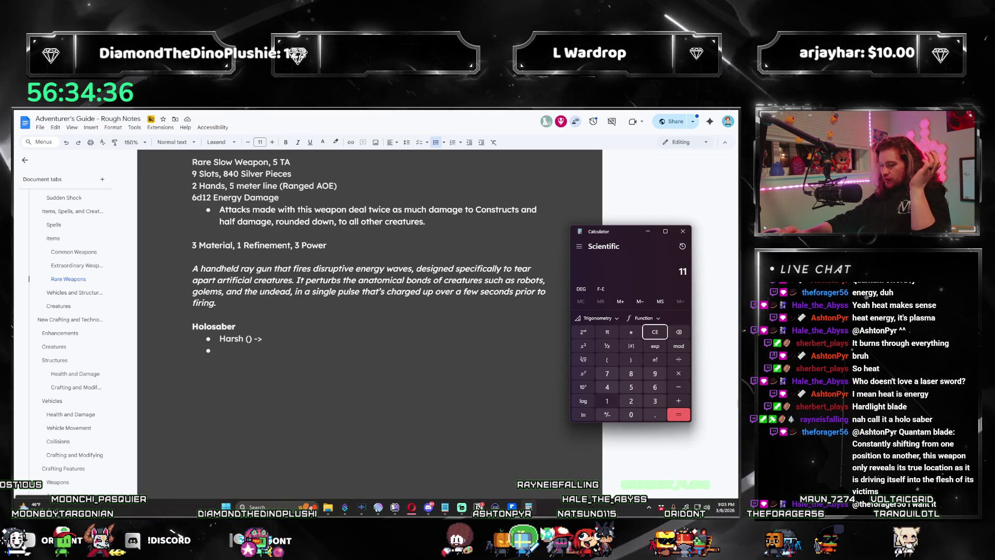
key(slash)
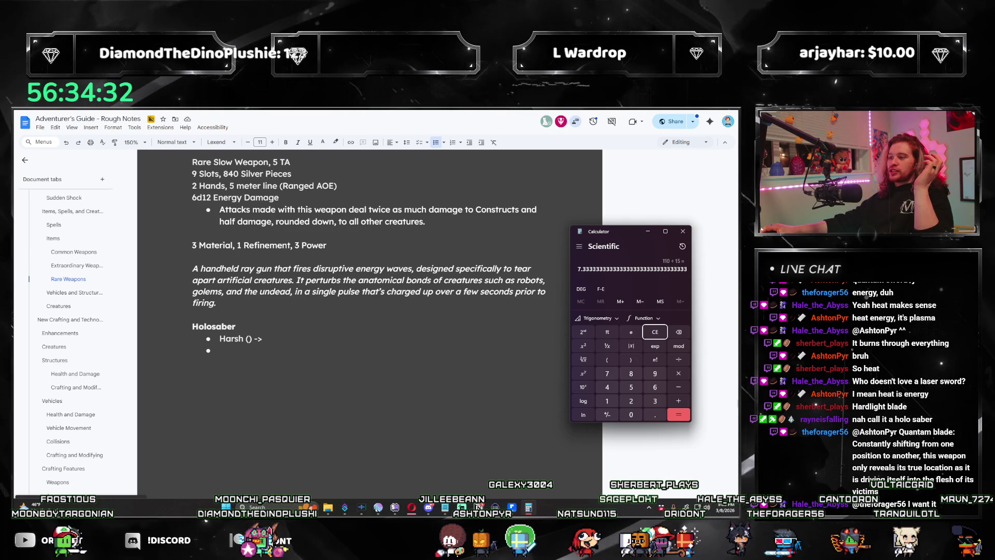
click(648, 232)
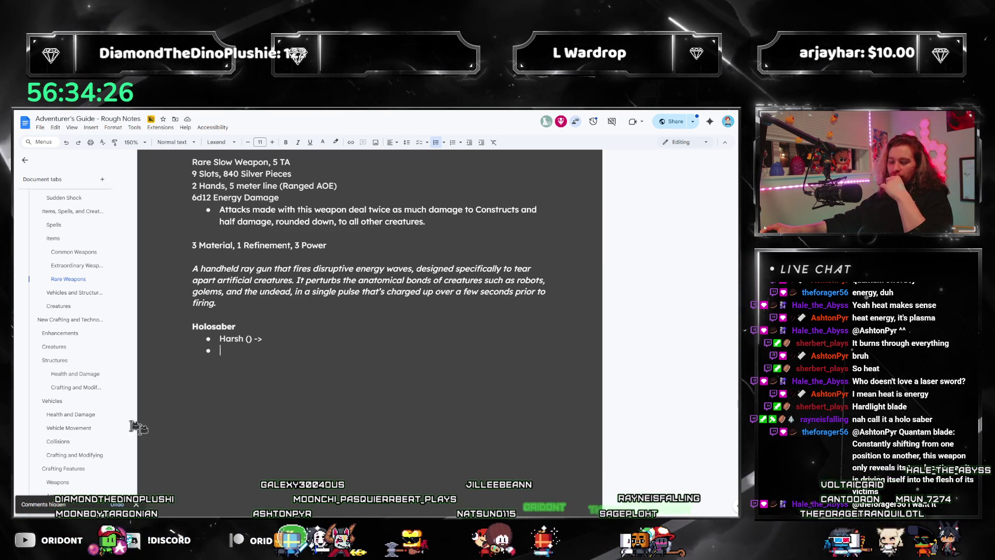
Step: Scroll the Rare Weapons notes back to the Holosaber entry
scroll(71, 360, down, 1)
scroll(73, 353, down, 3)
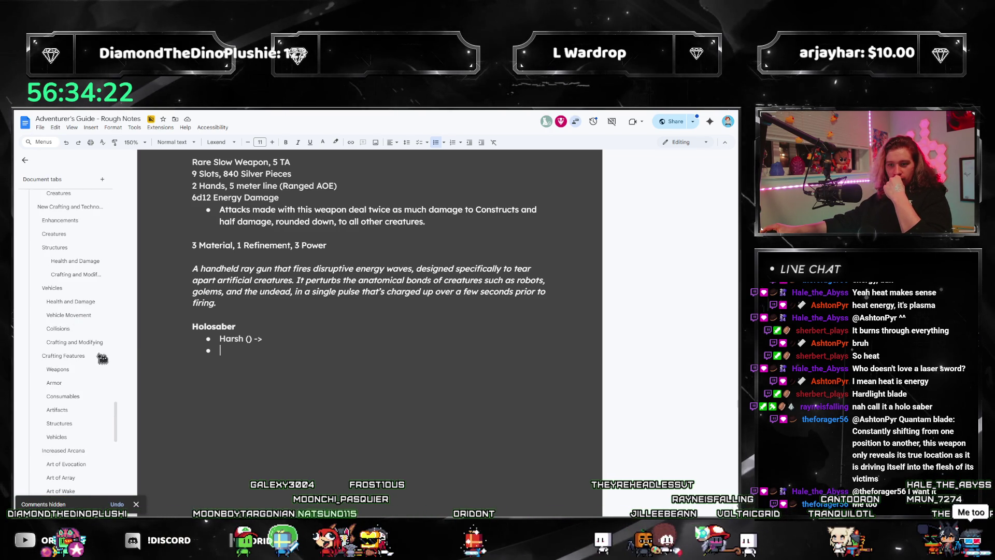
scroll(102, 359, up, 8)
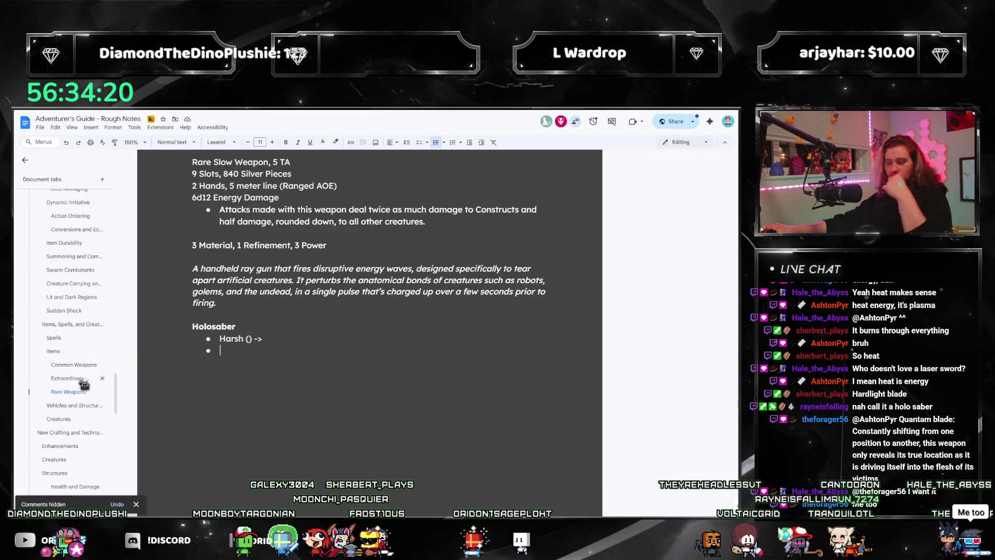
scroll(83, 361, up, 3)
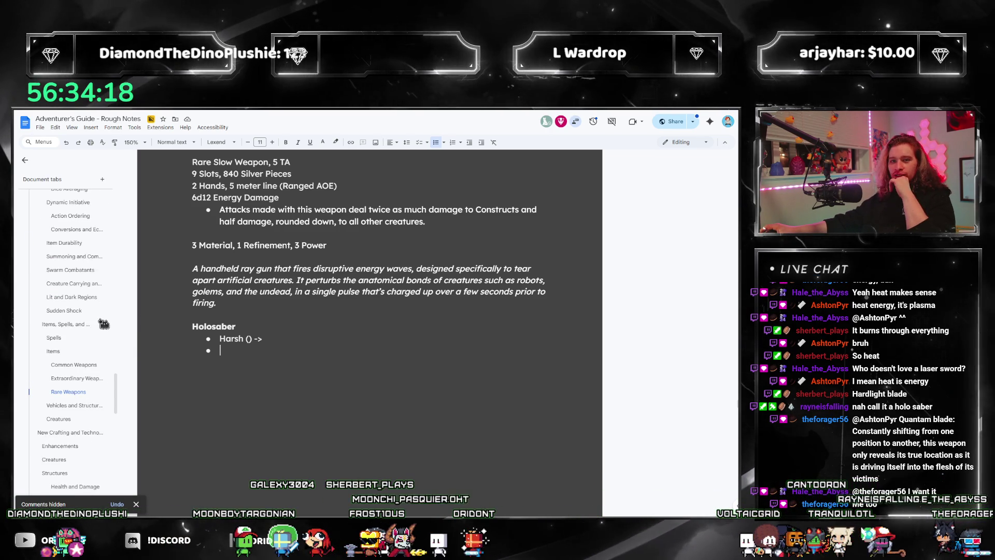
scroll(52, 394, up, 10)
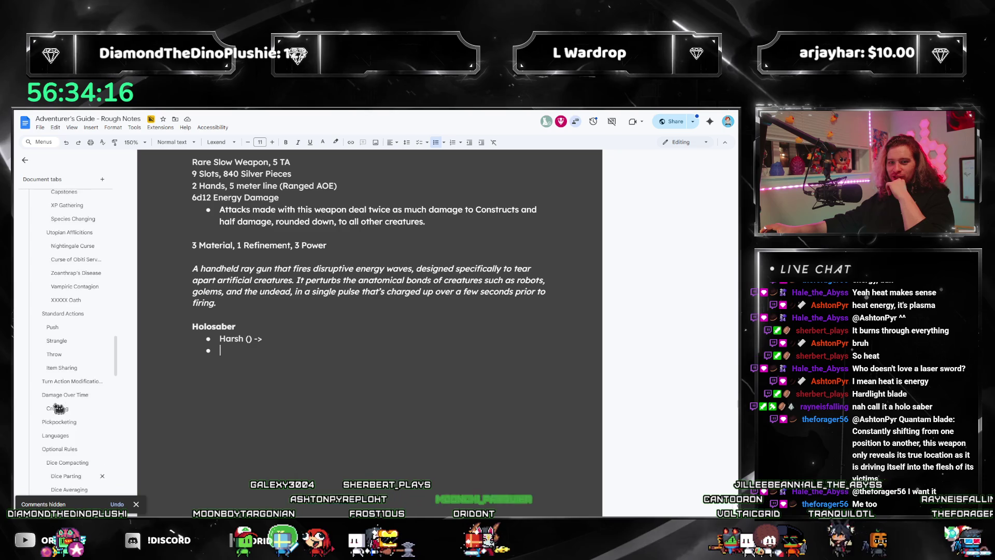
scroll(96, 370, down, 8)
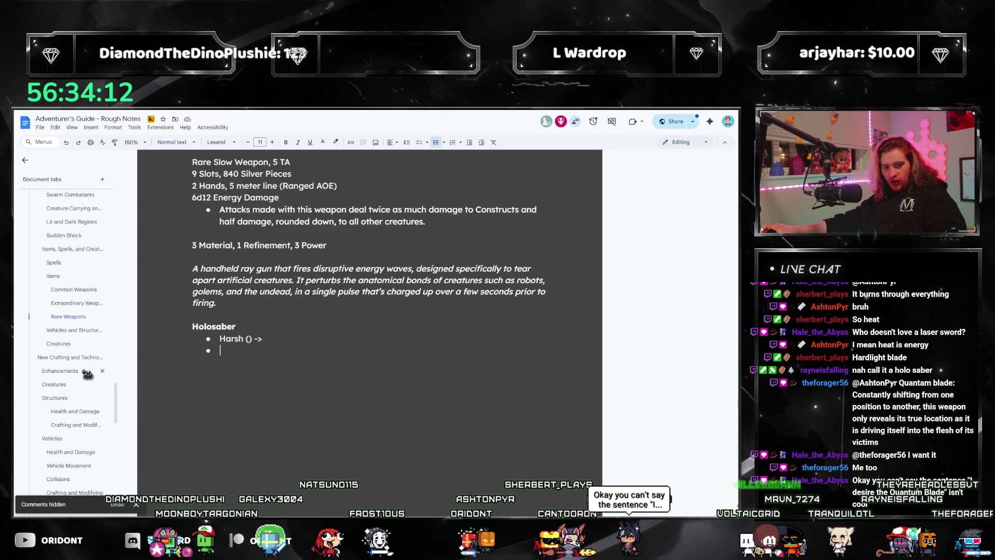
scroll(85, 380, down, 4)
scroll(76, 394, down, 1)
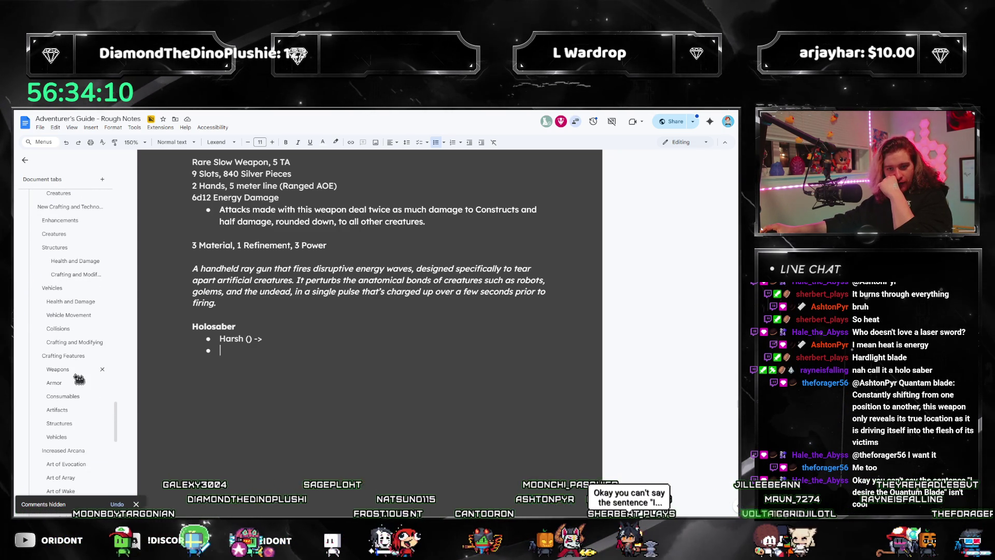
Step: Review the Weapons crafting features tab, then switch to the Utopia guide PDF
click(77, 374)
scroll(335, 388, down, 10)
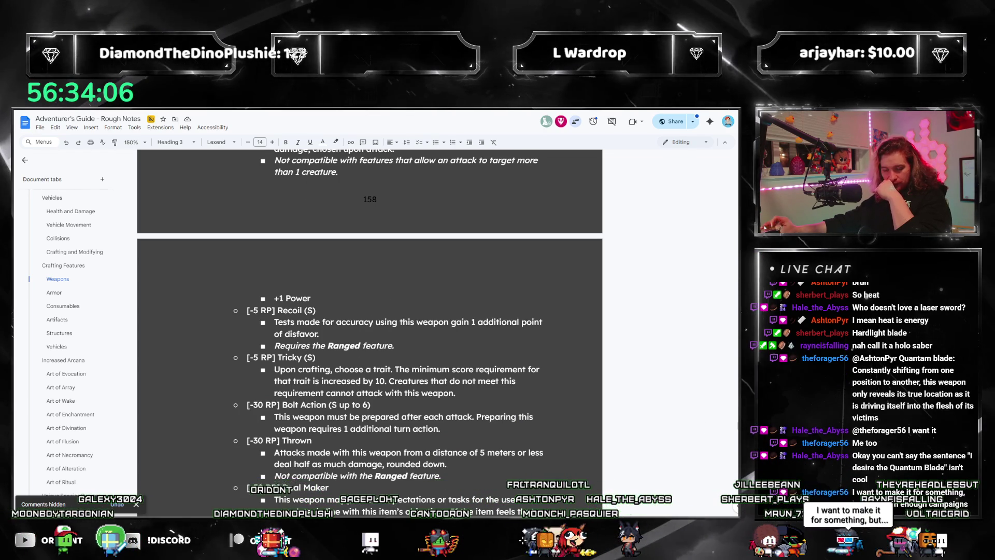
scroll(253, 393, down, 2)
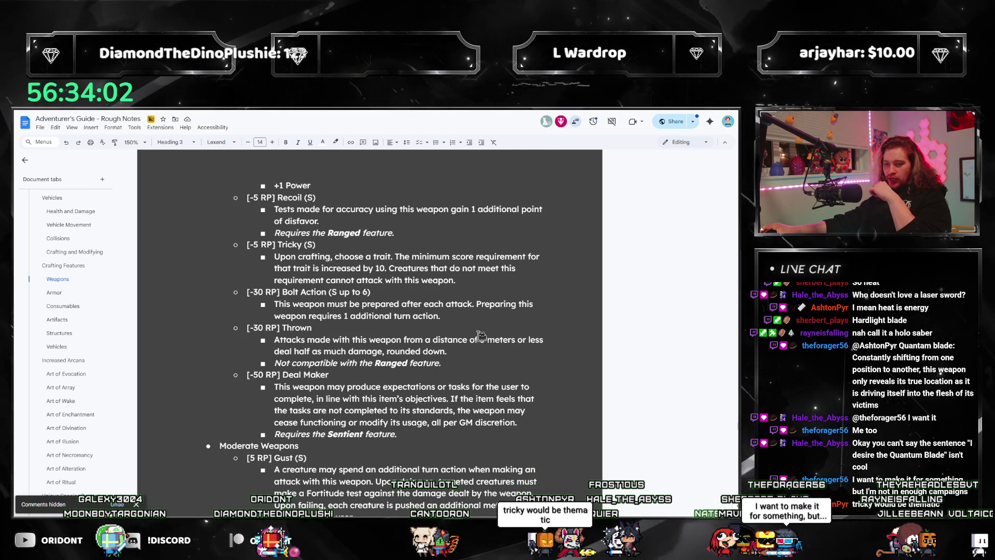
scroll(134, 326, down, 10)
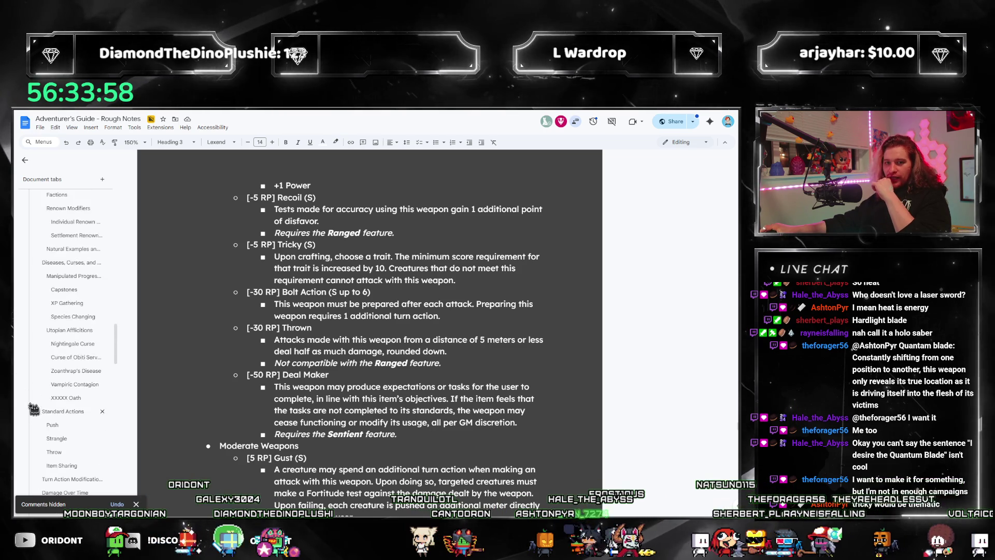
scroll(62, 382, up, 7)
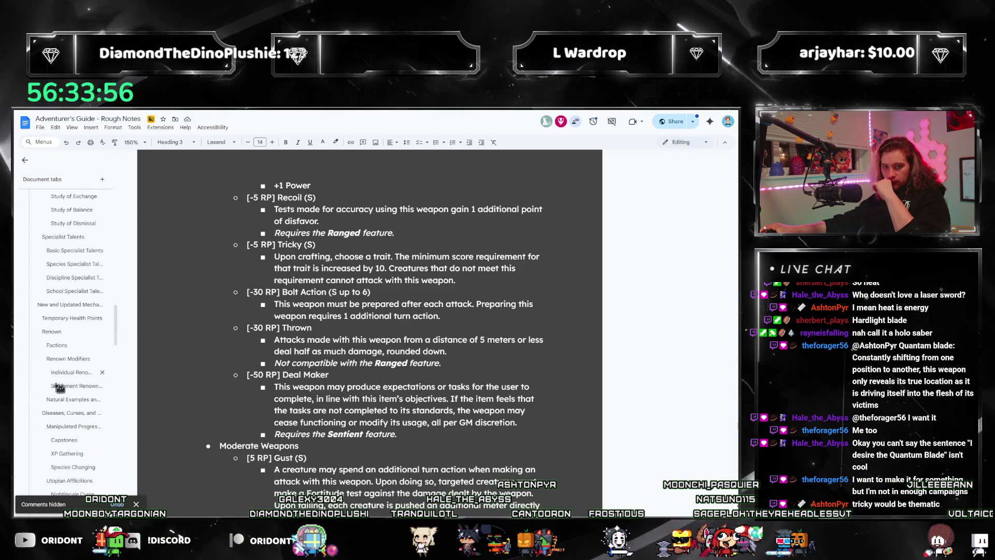
scroll(62, 382, down, 5)
scroll(69, 384, down, 3)
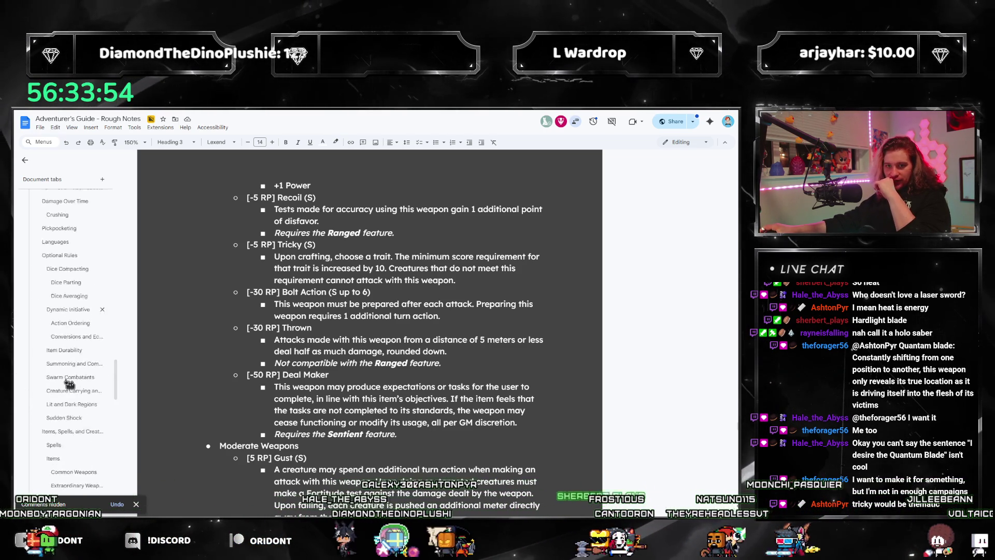
scroll(74, 388, down, 4)
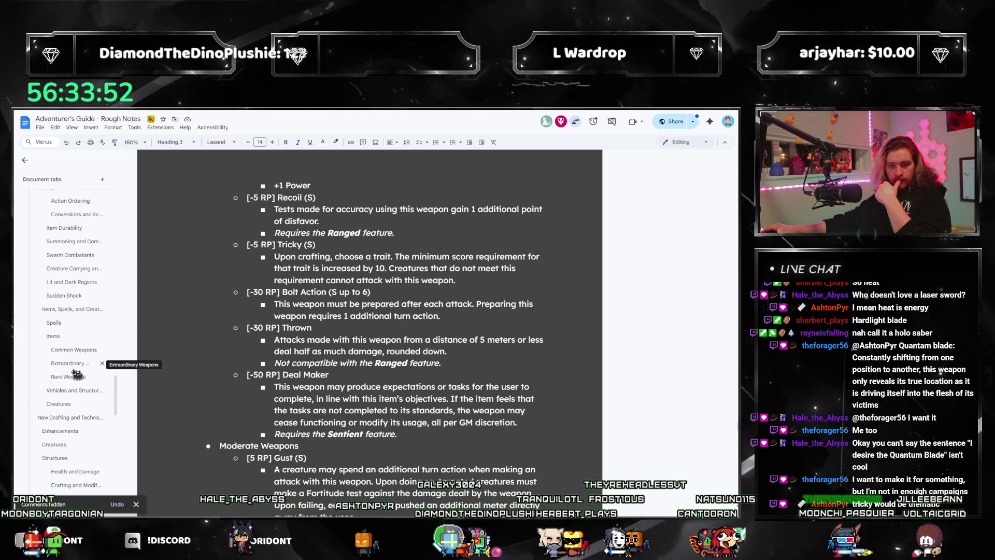
scroll(400, 374, down, 20)
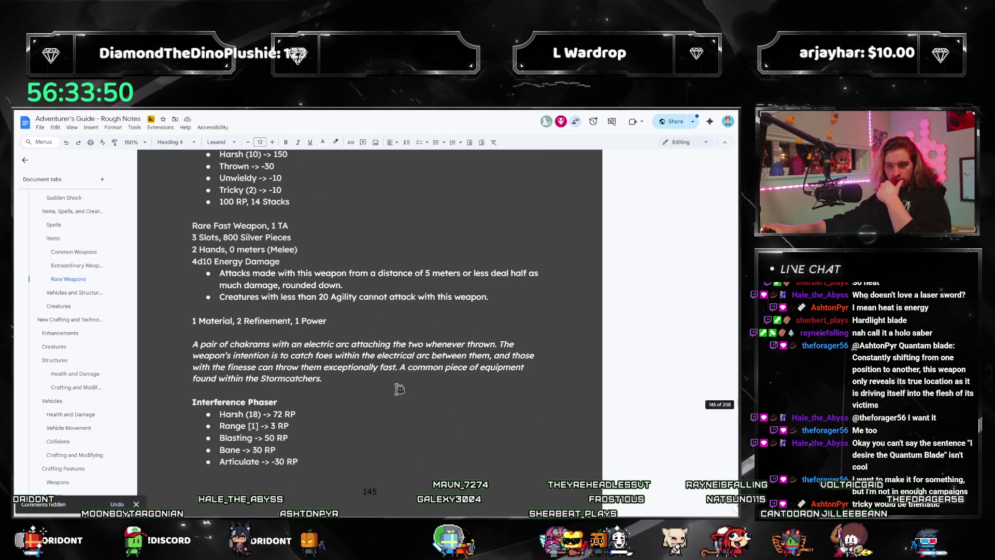
scroll(394, 388, down, 5)
scroll(393, 388, up, 1)
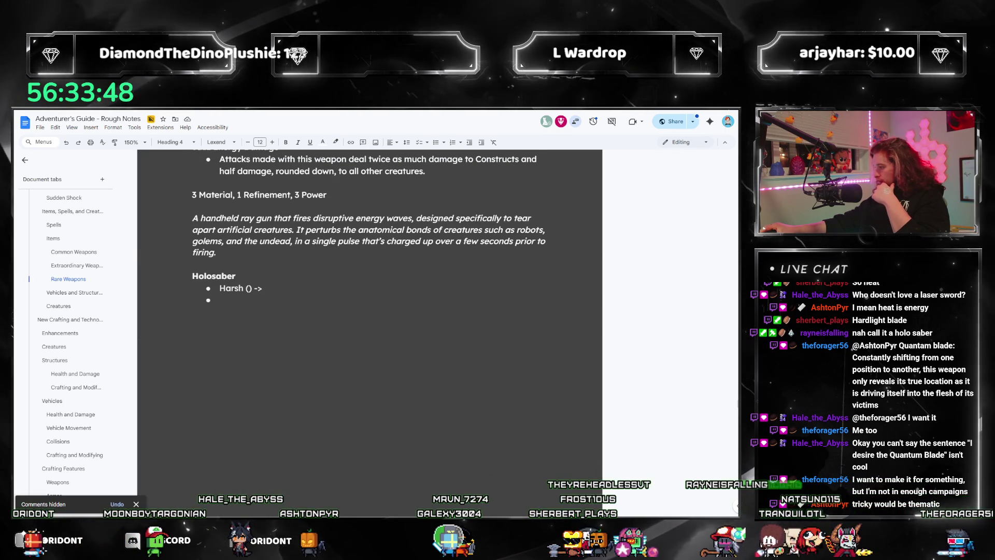
key(alt+Tab)
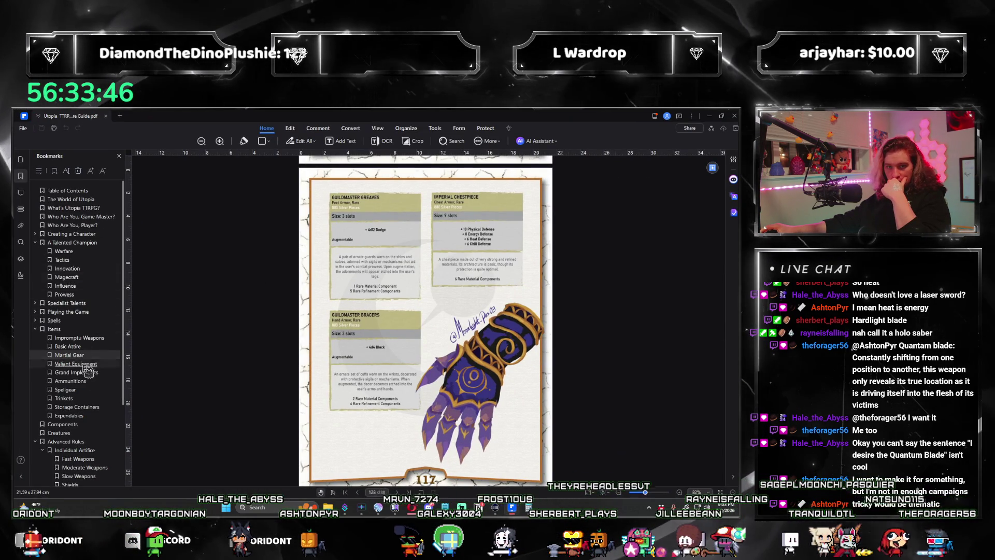
Step: Read the Fast Weapons feature costs on pages 159–161, then return to the notes
scroll(89, 384, down, 3)
click(83, 366)
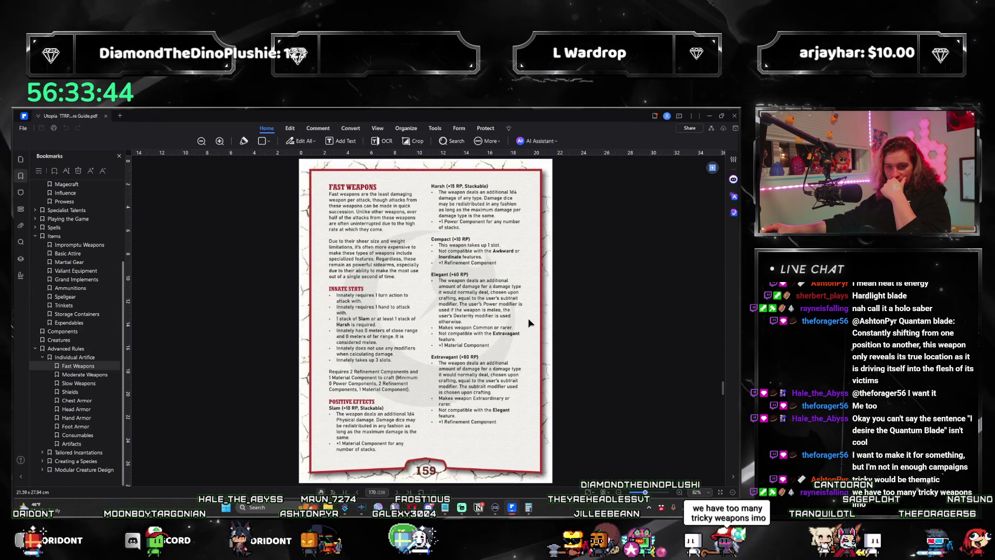
scroll(513, 327, down, 10)
scroll(519, 322, down, 3)
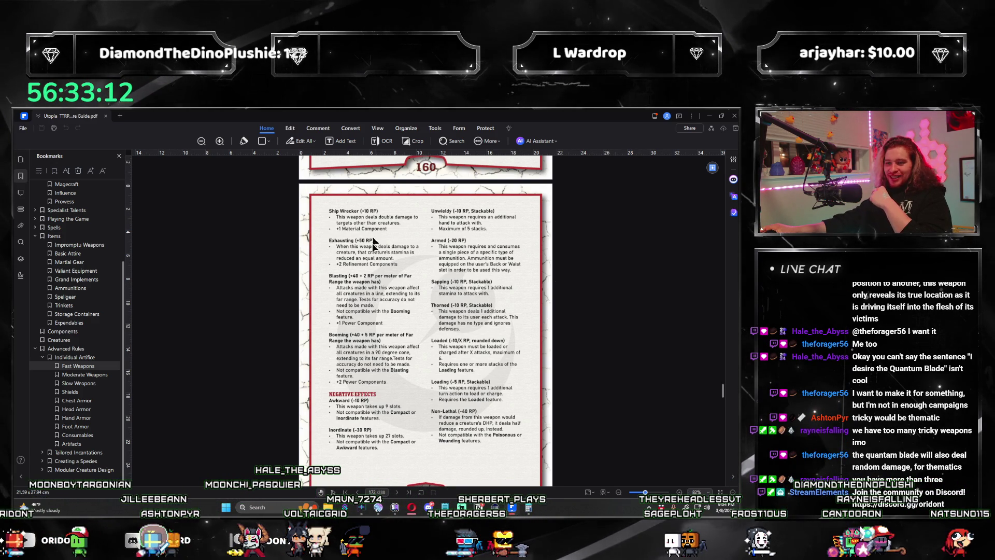
scroll(553, 322, down, 3)
scroll(555, 335, up, 3)
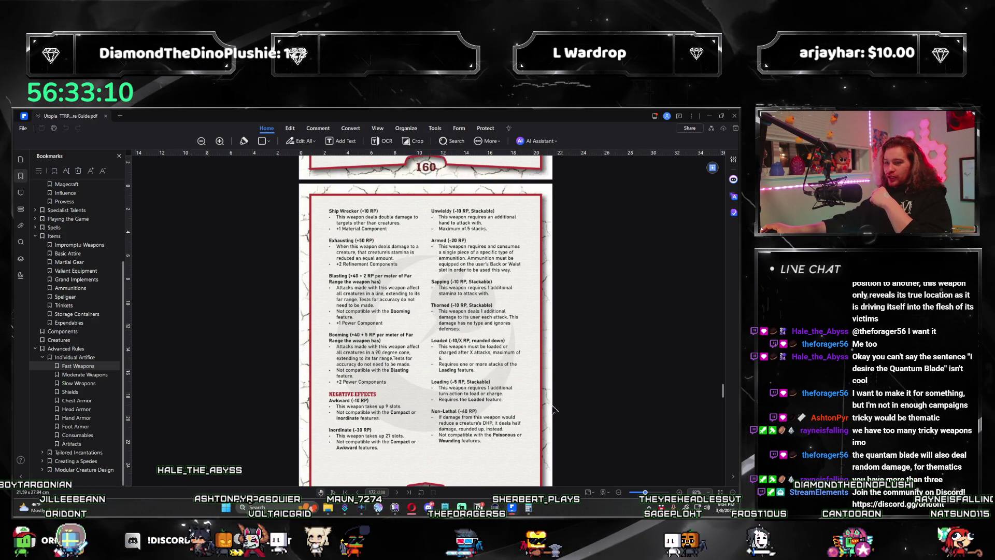
scroll(587, 392, down, 2)
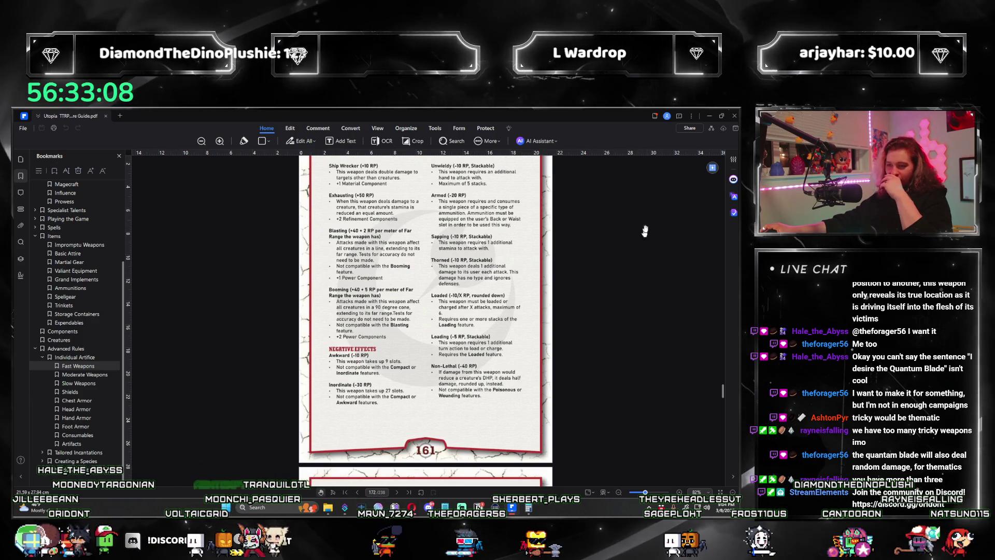
key(alt+Tab)
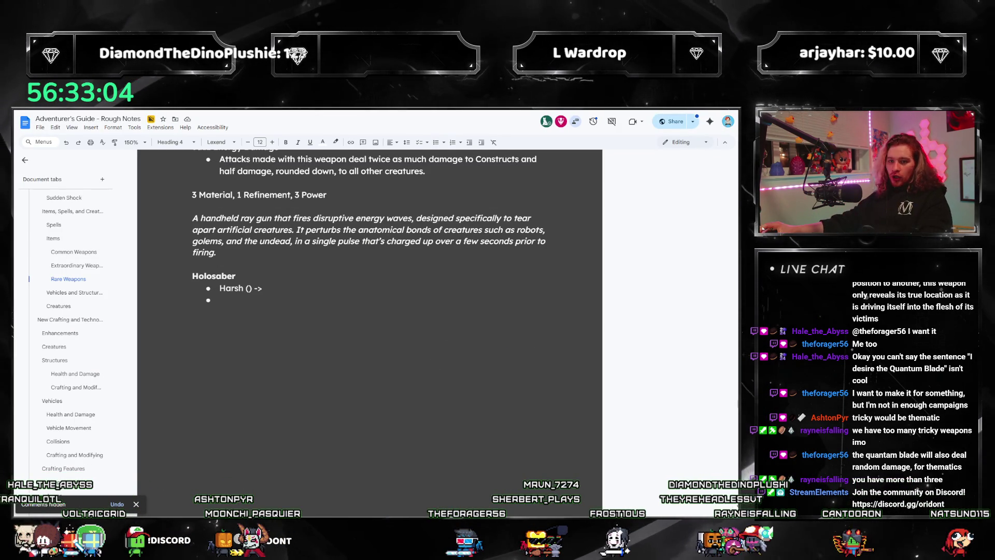
click(54, 239)
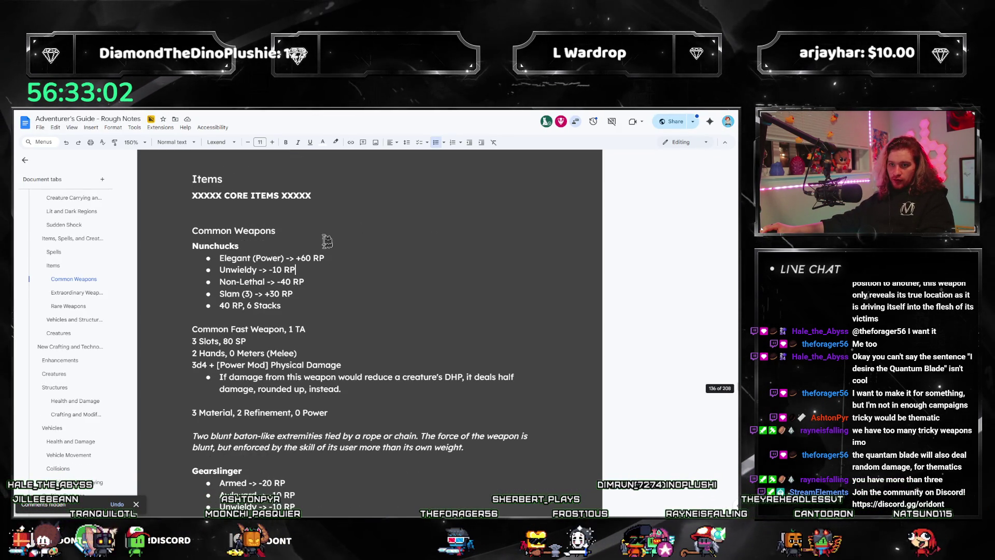
key(ctrl+f)
text(tricky)
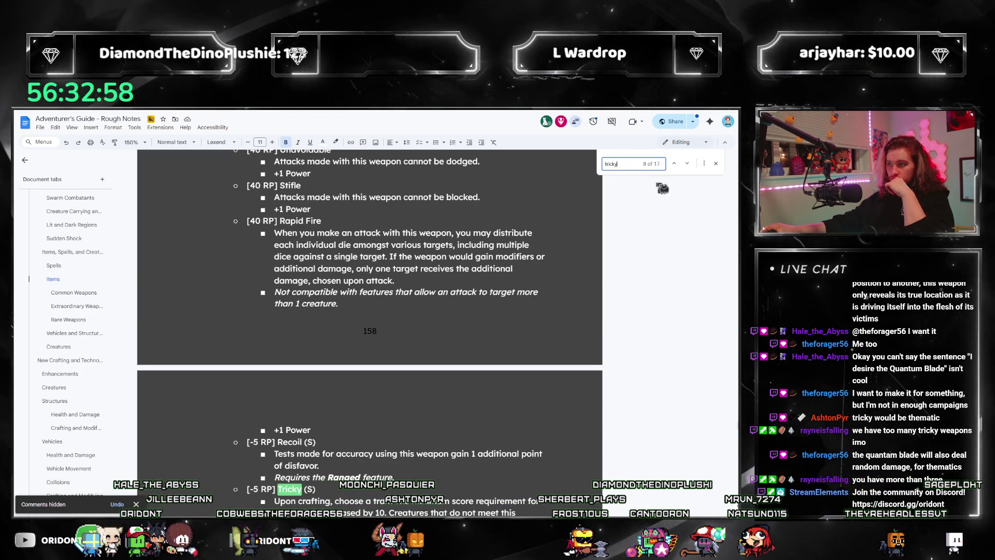
click(688, 164)
click(675, 164)
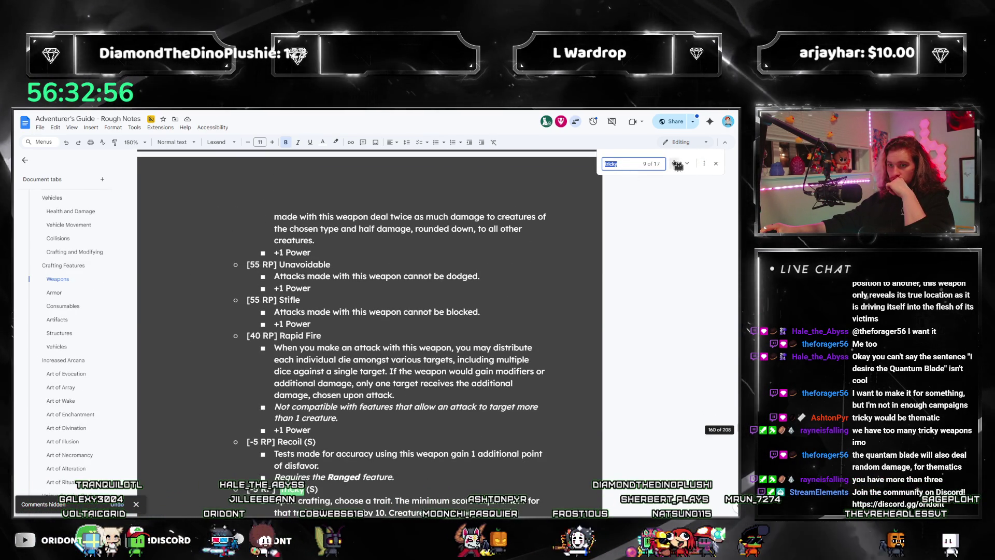
click(677, 164)
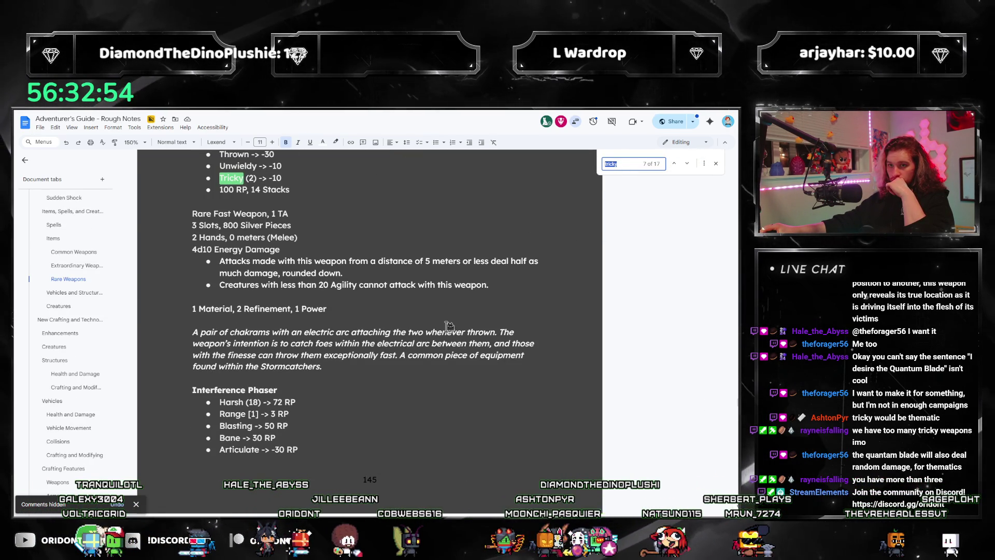
scroll(449, 325, up, 3)
click(676, 164)
click(678, 164)
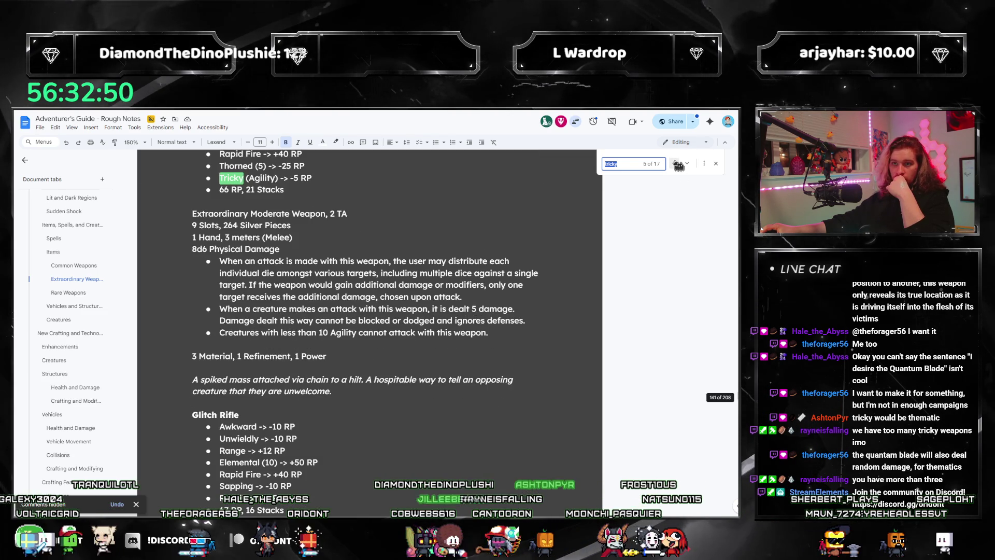
click(677, 164)
click(677, 164)
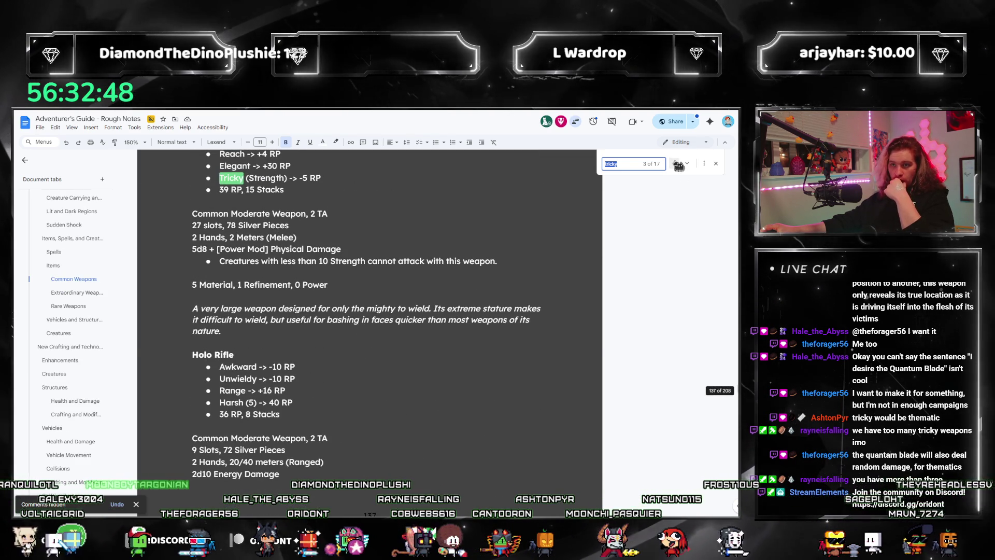
click(678, 164)
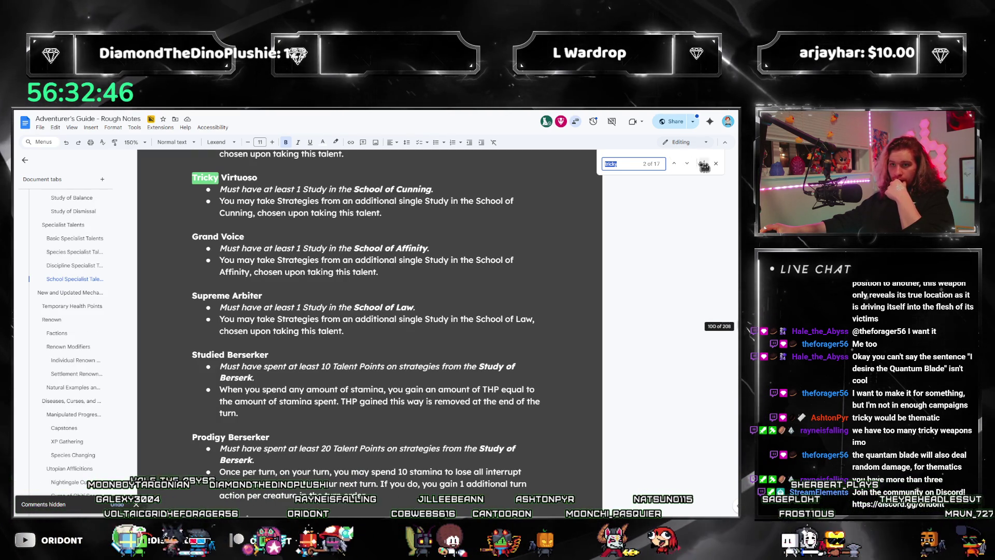
click(689, 163)
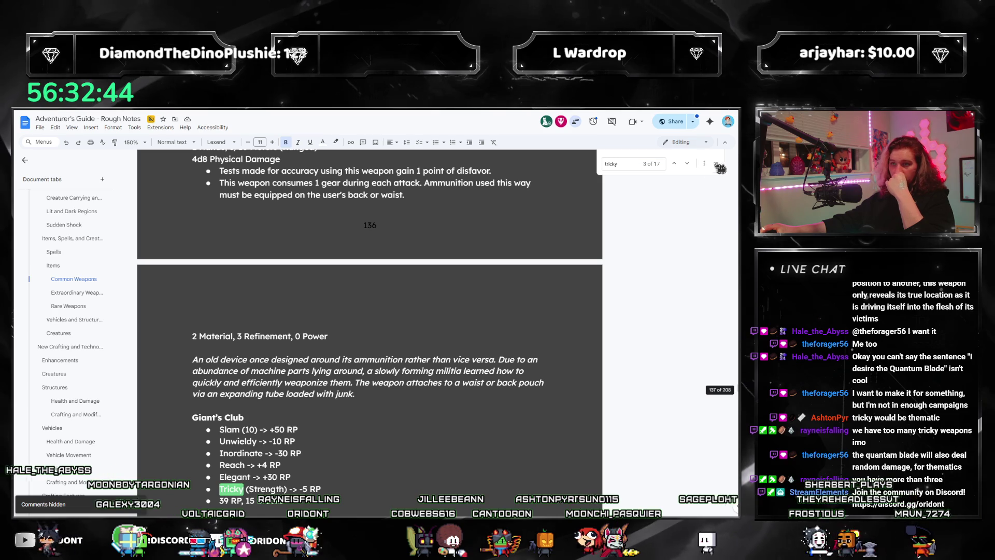
click(86, 307)
scroll(306, 322, down, 15)
scroll(306, 322, down, 12)
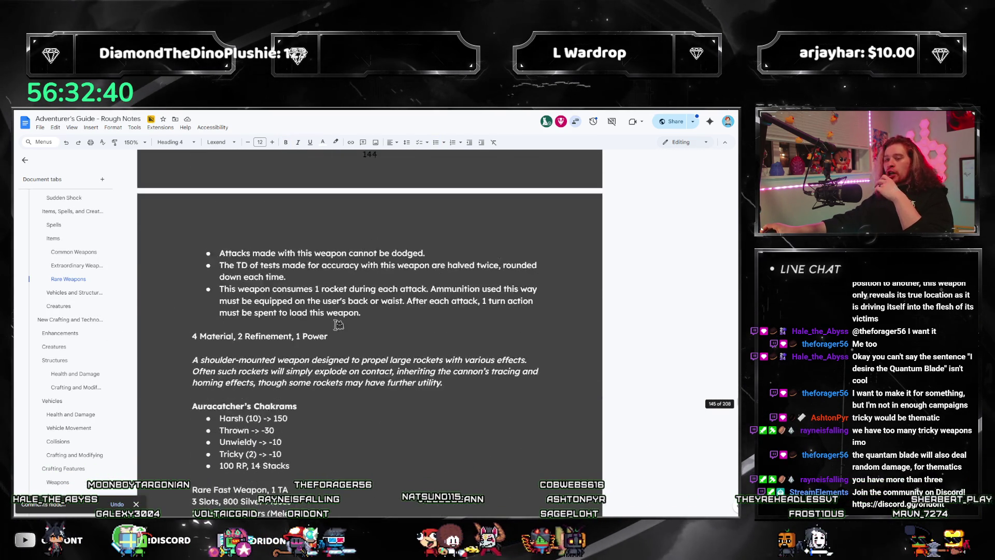
scroll(347, 299, down, 3)
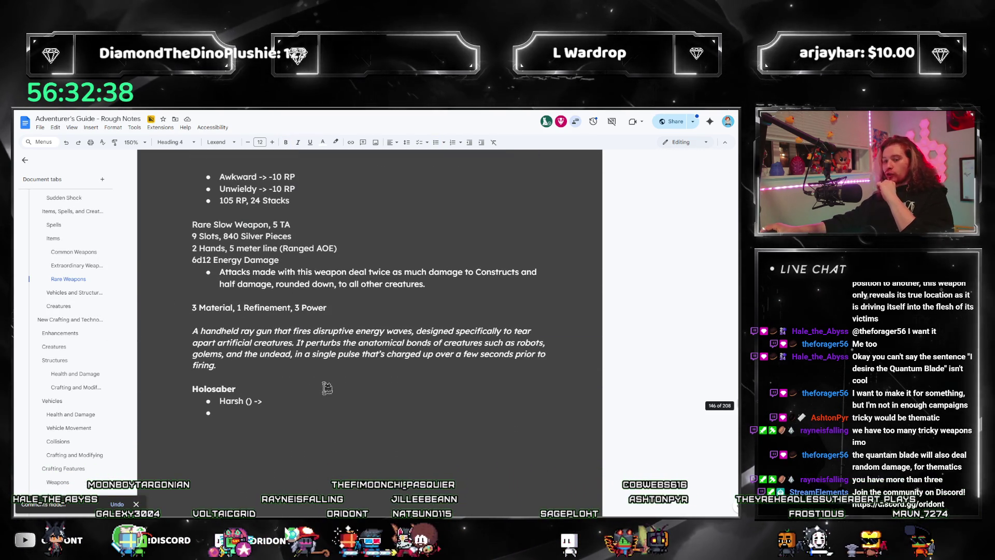
click(256, 413)
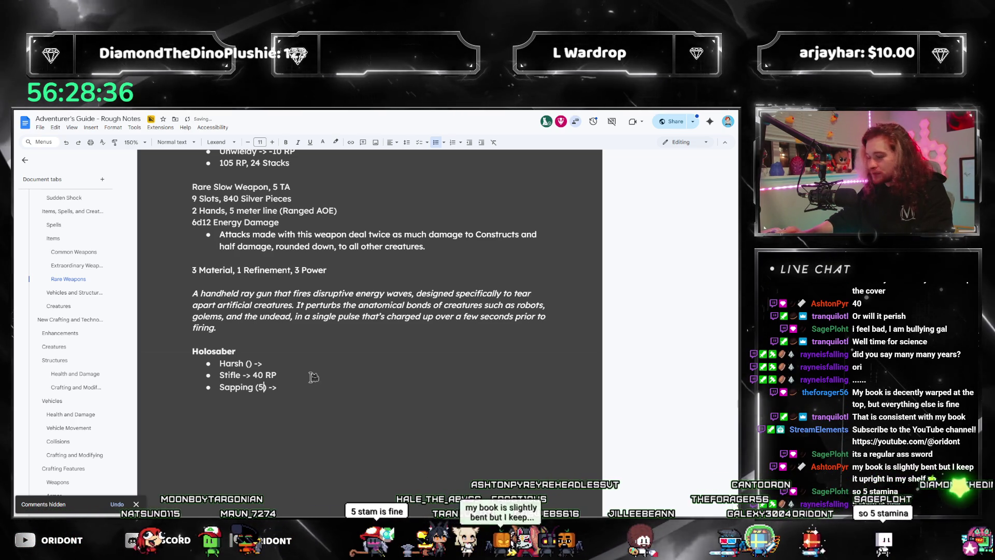
Step: Fill in the Sapping line as (5) costing -50 RP
text(5)
key(End)
text(-50)
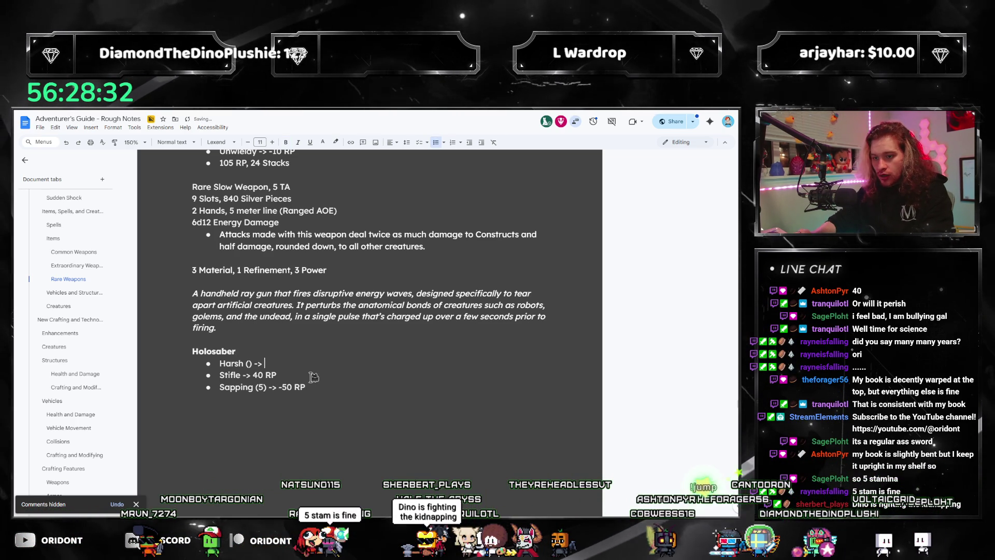
Step: Compute 120/15 = 8 in Calculator for Harsh and return to the Harsh line
key(alt+Tab)
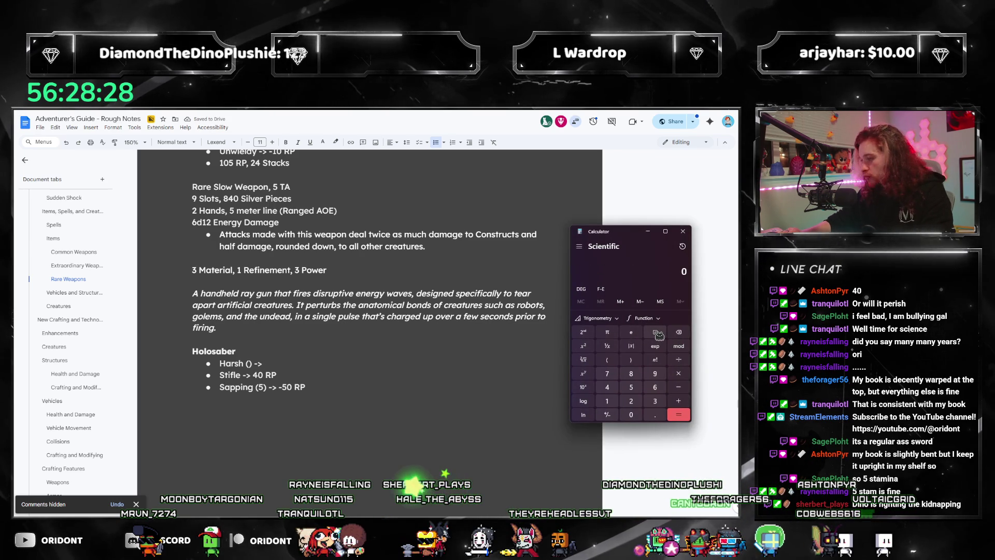
text(120/15)
key(Return)
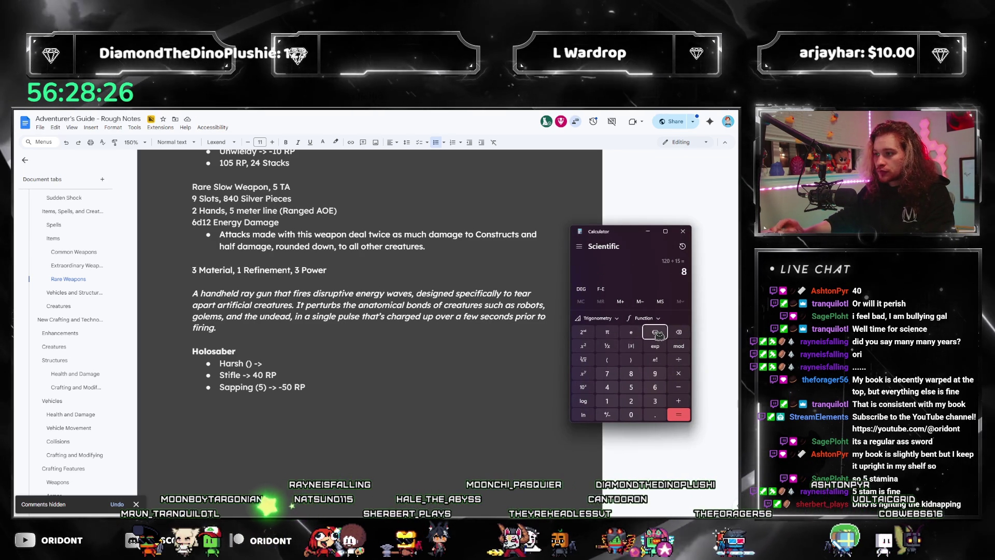
click(310, 359)
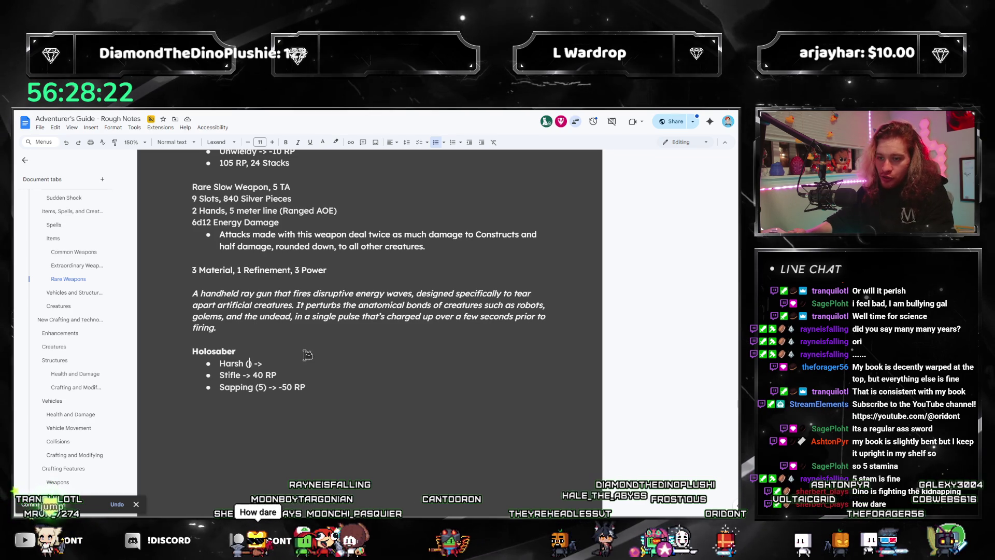
key(End)
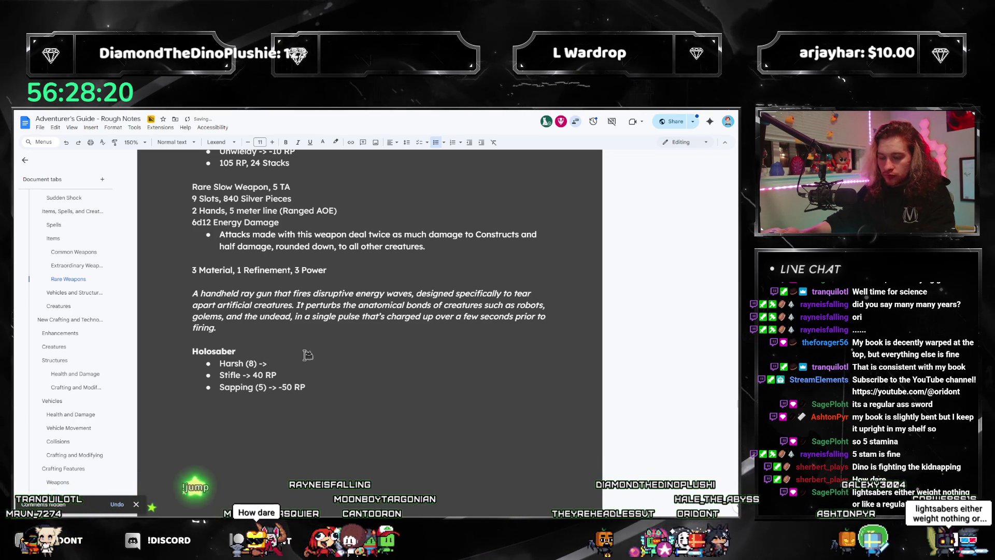